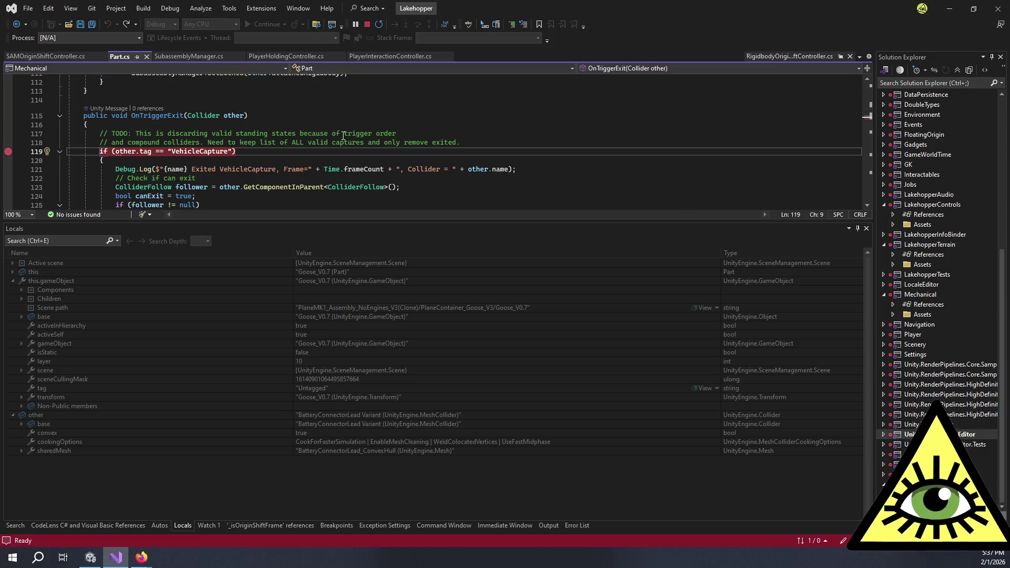
Step: Bring the Unity Editor forward and unpause Play mode from the toolbar
{"action": "key", "text": "F5"}
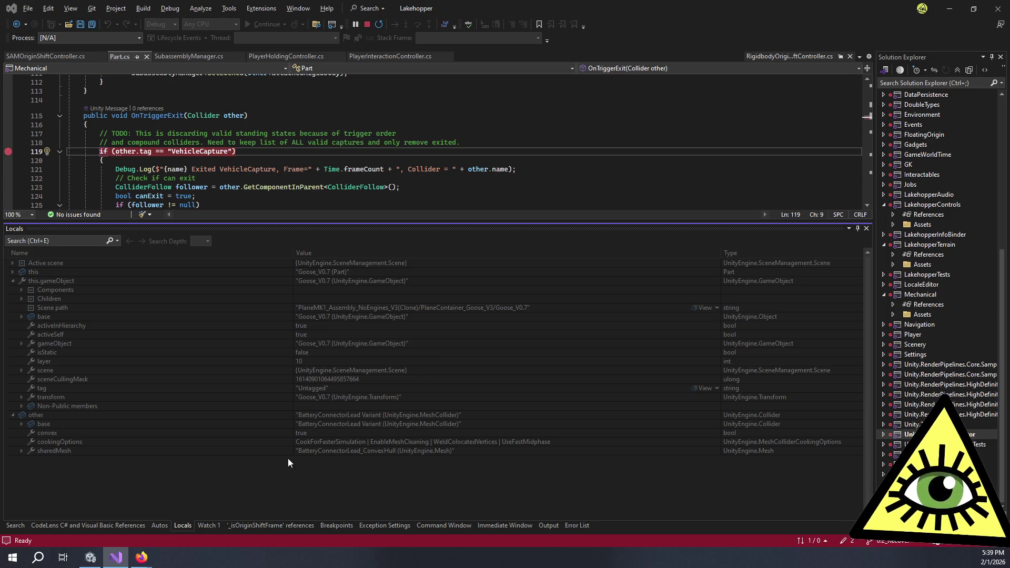
{"action": "left_click", "coordinate": [90, 557]}
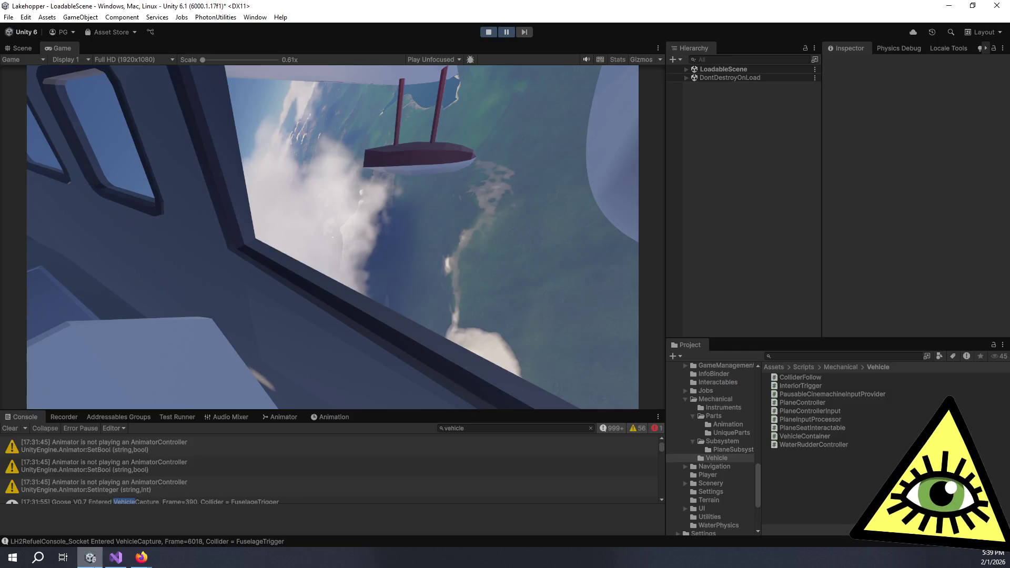
{"action": "left_click", "coordinate": [507, 32]}
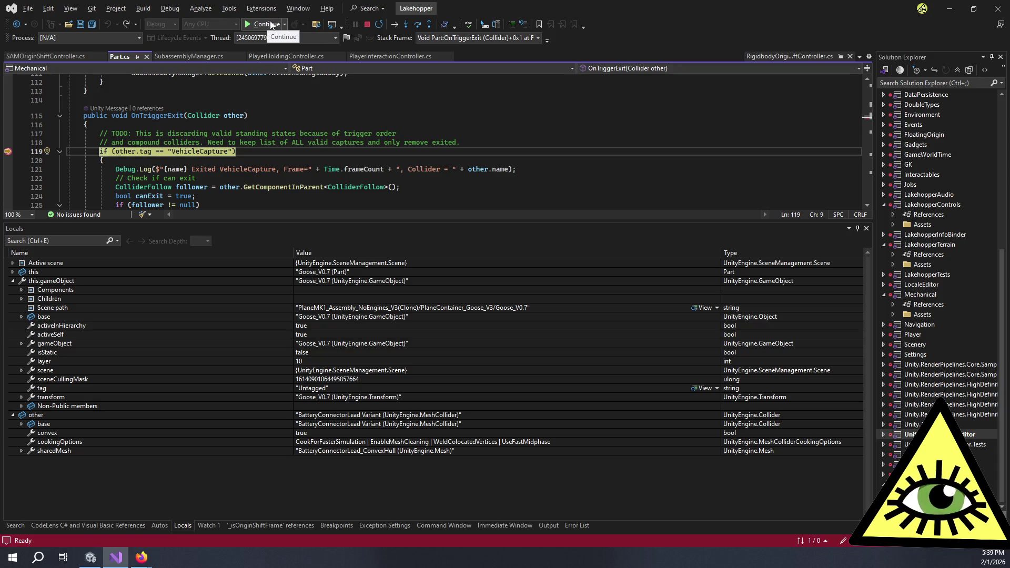
Step: Continue past the breakpoint three times, add a breakpoint at line 121, and resume
{"action": "mouse_move", "coordinate": [90, 561]}
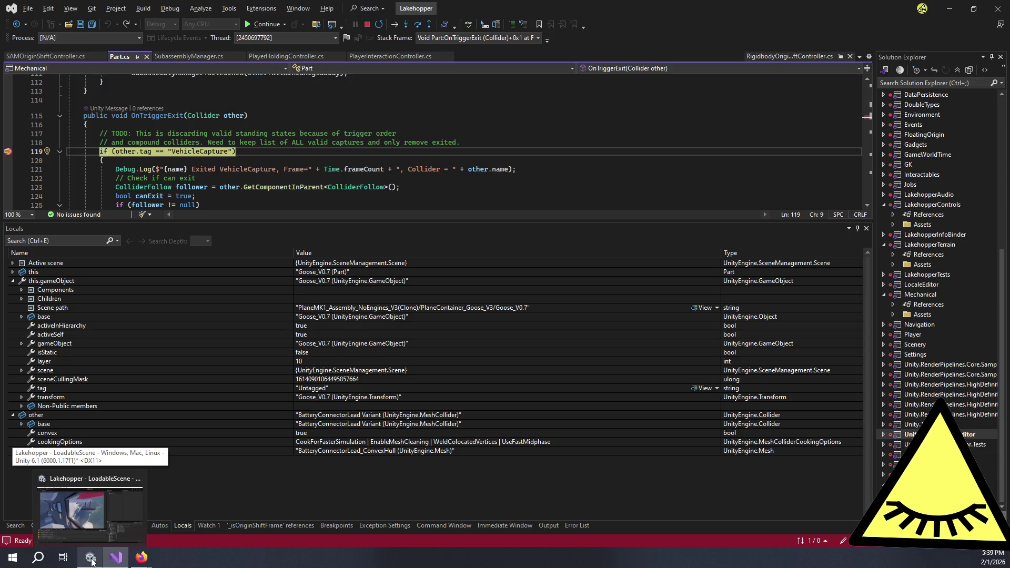
{"action": "left_click", "coordinate": [270, 24]}
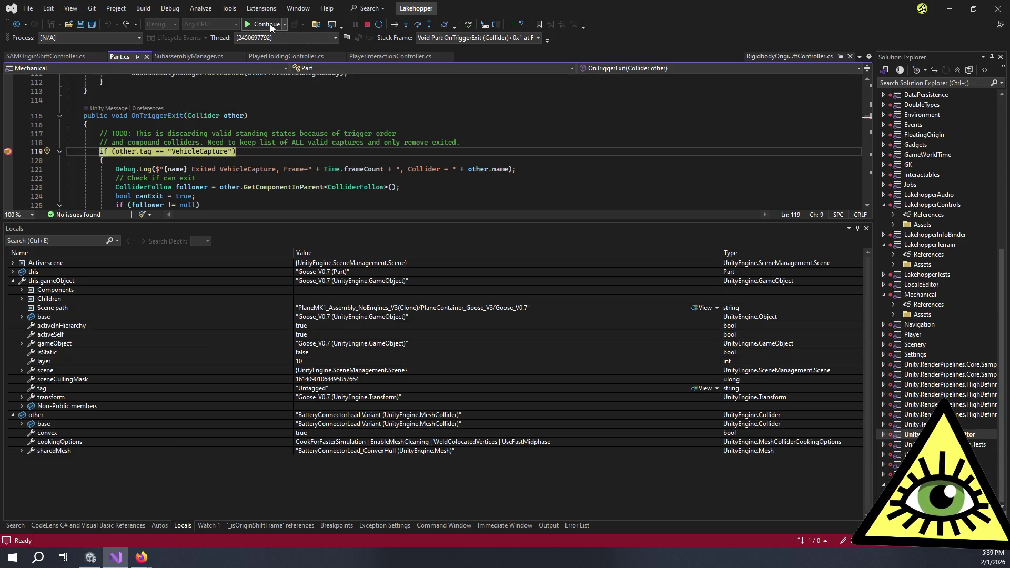
{"action": "left_click", "coordinate": [269, 24]}
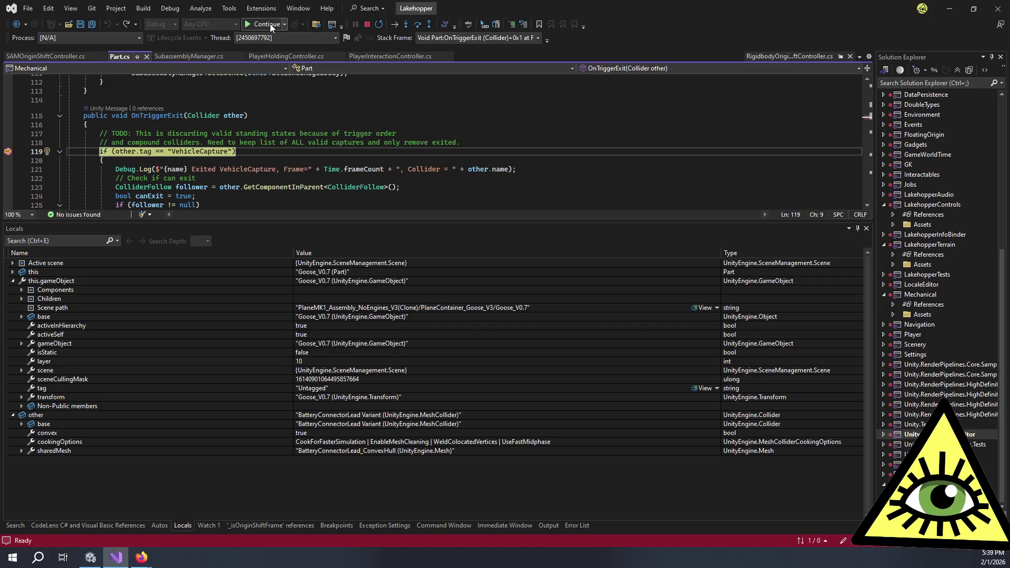
{"action": "left_click", "coordinate": [269, 24]}
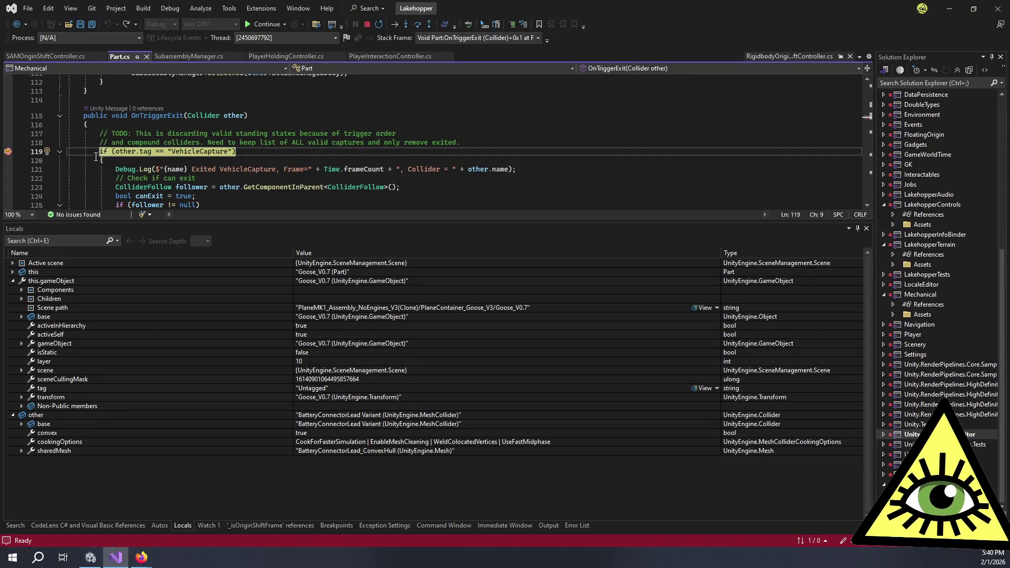
{"action": "left_click", "coordinate": [7, 170]}
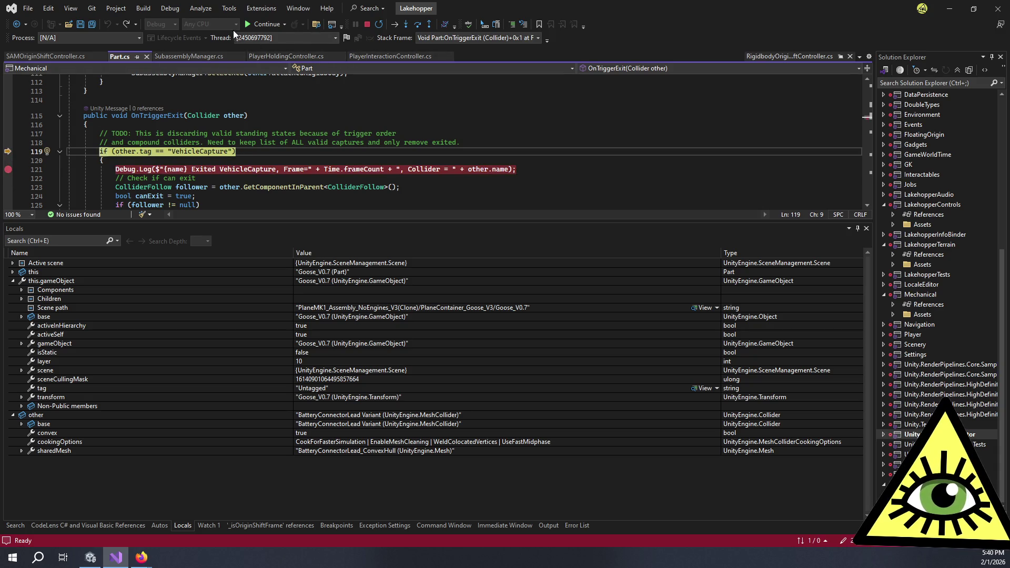
{"action": "left_click", "coordinate": [250, 24]}
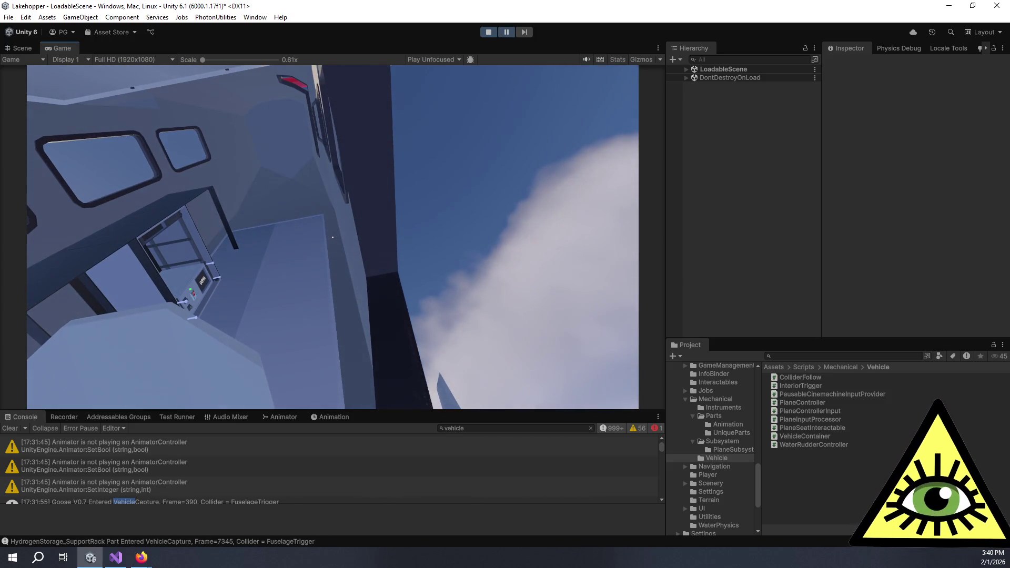
Step: Expand LoadableScene in the Hierarchy and switch to the Scene view
{"action": "key", "text": "alt+Tab"}
{"action": "key", "text": "alt+Tab"}
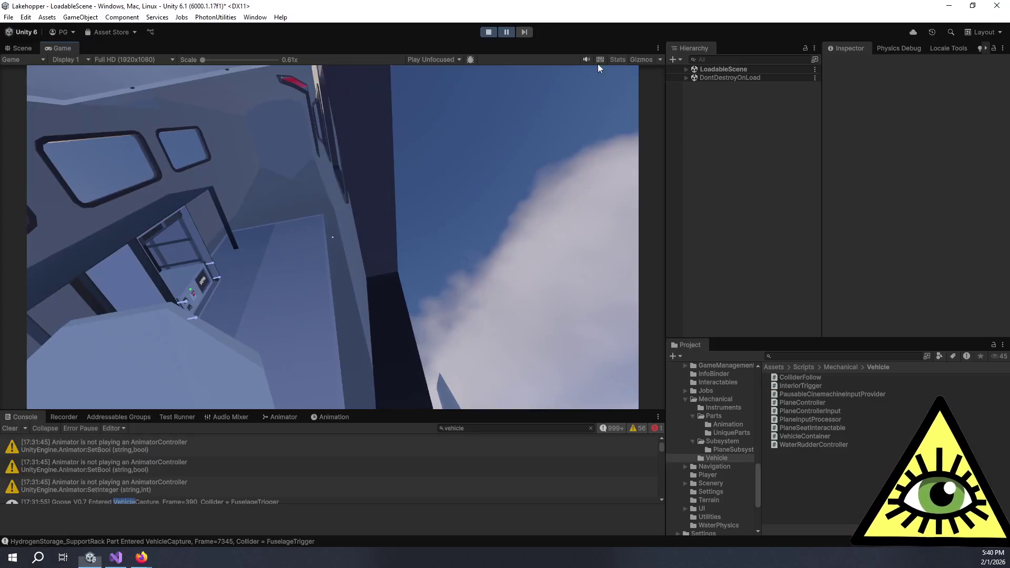
{"action": "left_click", "coordinate": [690, 71]}
{"action": "left_click", "coordinate": [686, 69]}
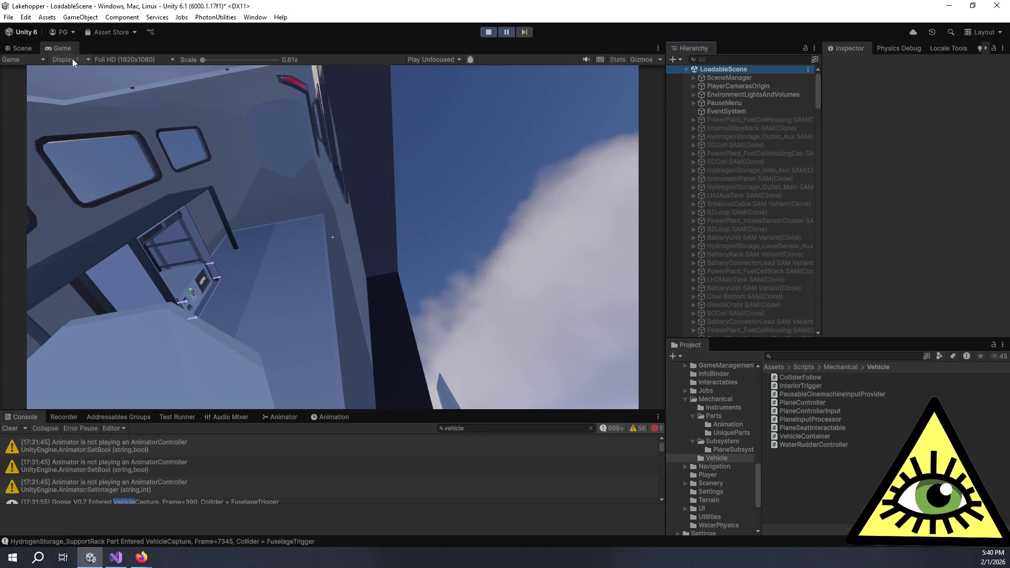
{"action": "left_click", "coordinate": [35, 44]}
Step: Frame and orbit the BatteryUnit SAM Variant(Clone) objects, then switch the Inspector to Debug
{"action": "scroll", "coordinate": [752, 250], "scroll_direction": "down", "scroll_amount": 5}
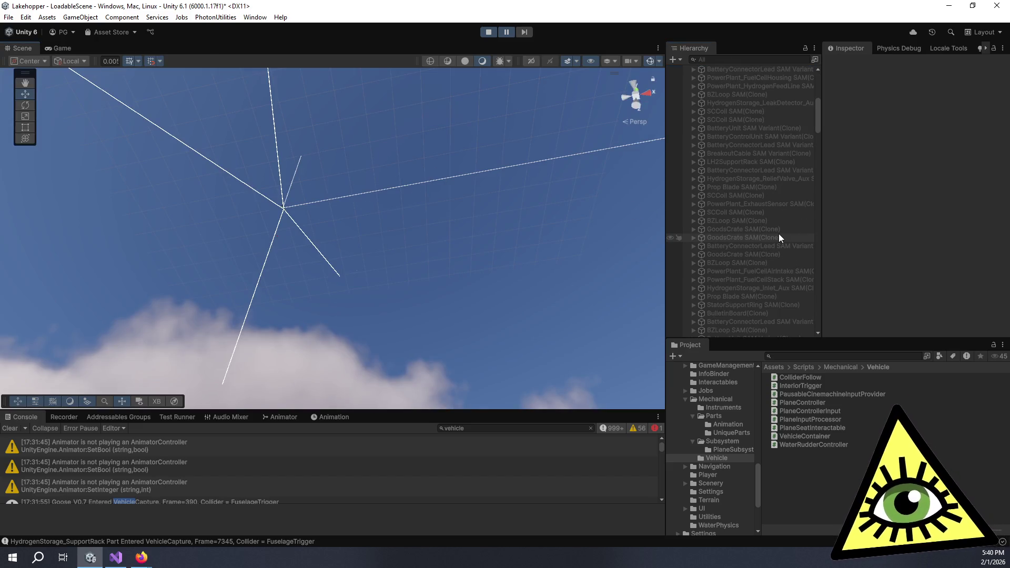
{"action": "scroll", "coordinate": [778, 234], "scroll_direction": "down", "scroll_amount": 10}
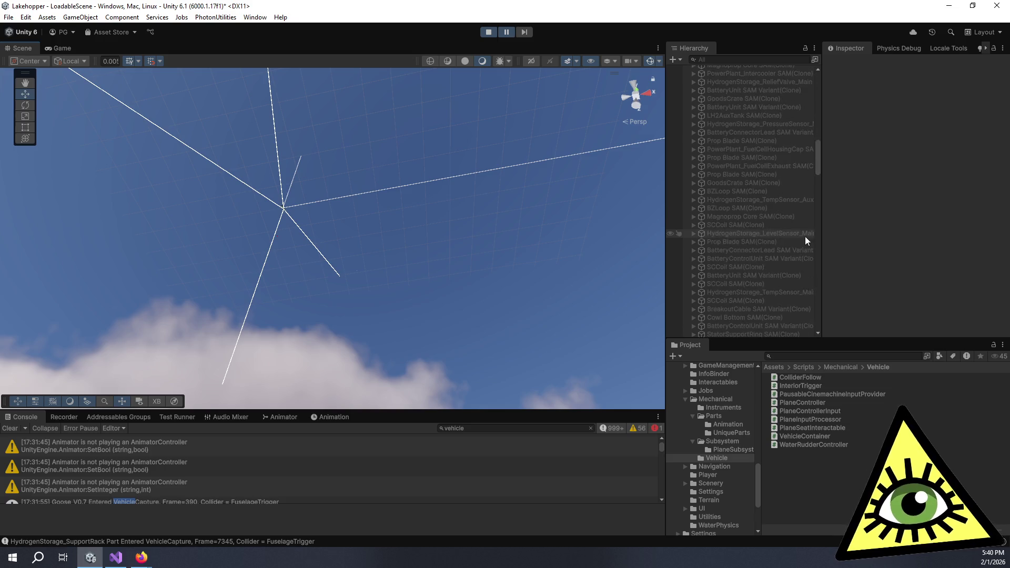
{"action": "scroll", "coordinate": [773, 239], "scroll_direction": "down", "scroll_amount": 10}
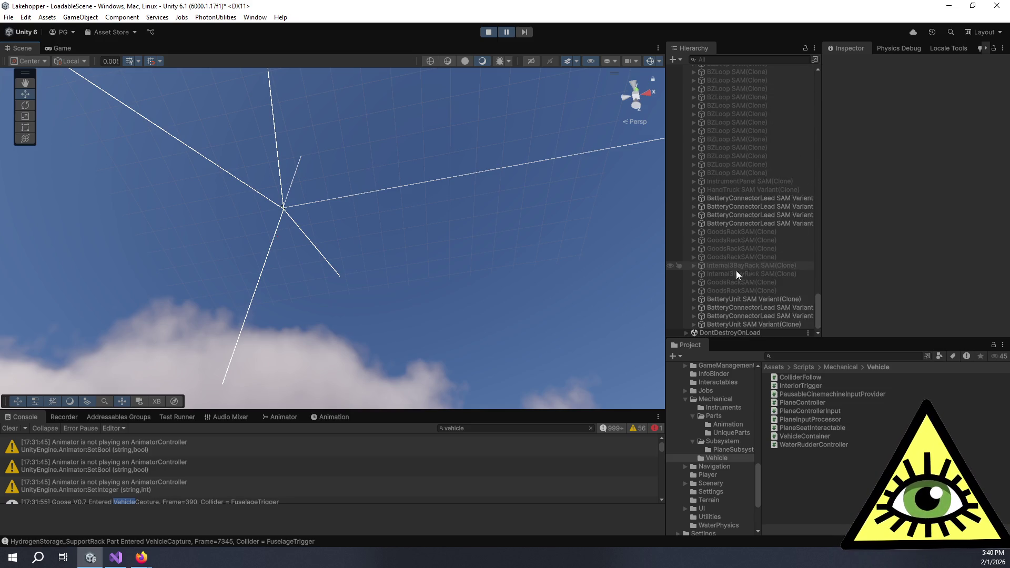
{"action": "double_click", "coordinate": [736, 298]}
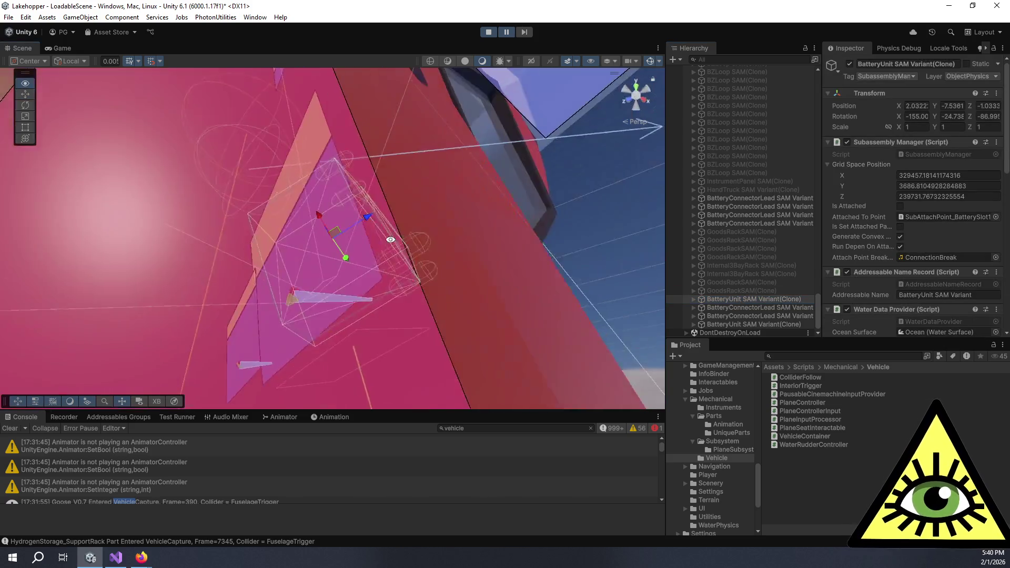
{"action": "left_click_drag", "start_coordinate": [390, 239], "coordinate": [440, 162]}
{"action": "double_click", "coordinate": [752, 324]}
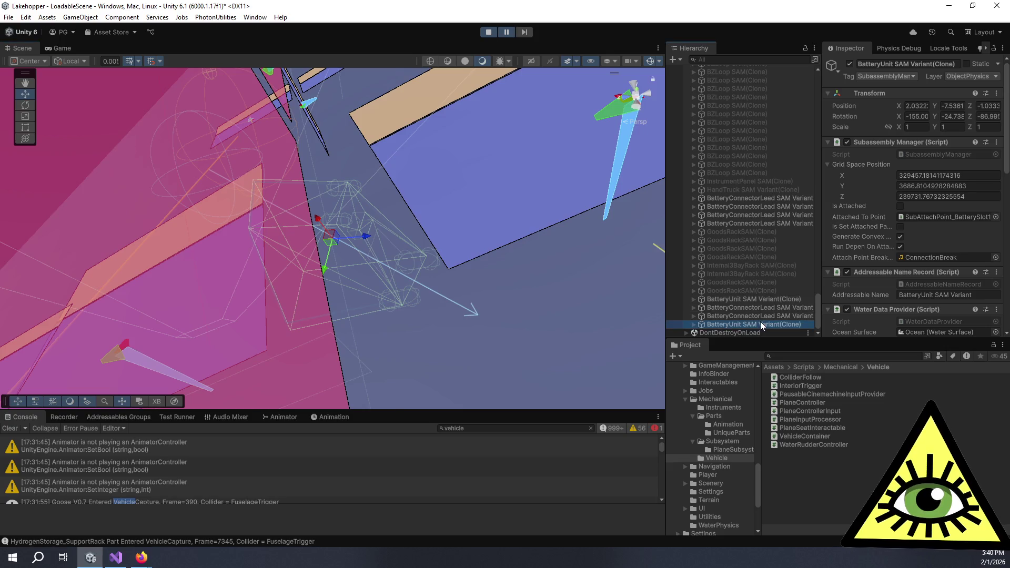
{"action": "left_click_drag", "start_coordinate": [602, 314], "coordinate": [839, 221]}
{"action": "scroll", "coordinate": [839, 216], "scroll_direction": "down", "scroll_amount": 5}
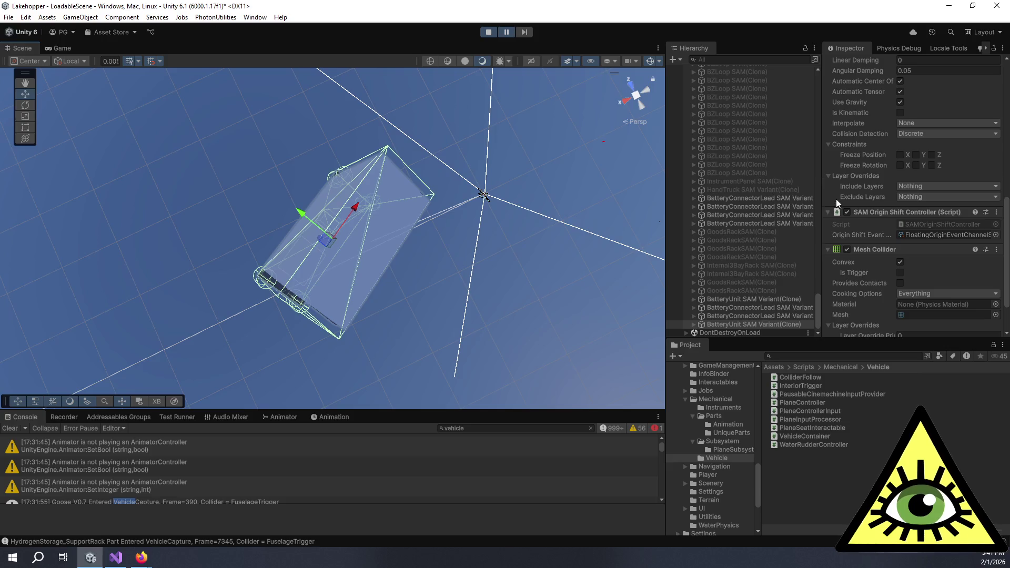
{"action": "scroll", "coordinate": [848, 197], "scroll_direction": "up", "scroll_amount": 5}
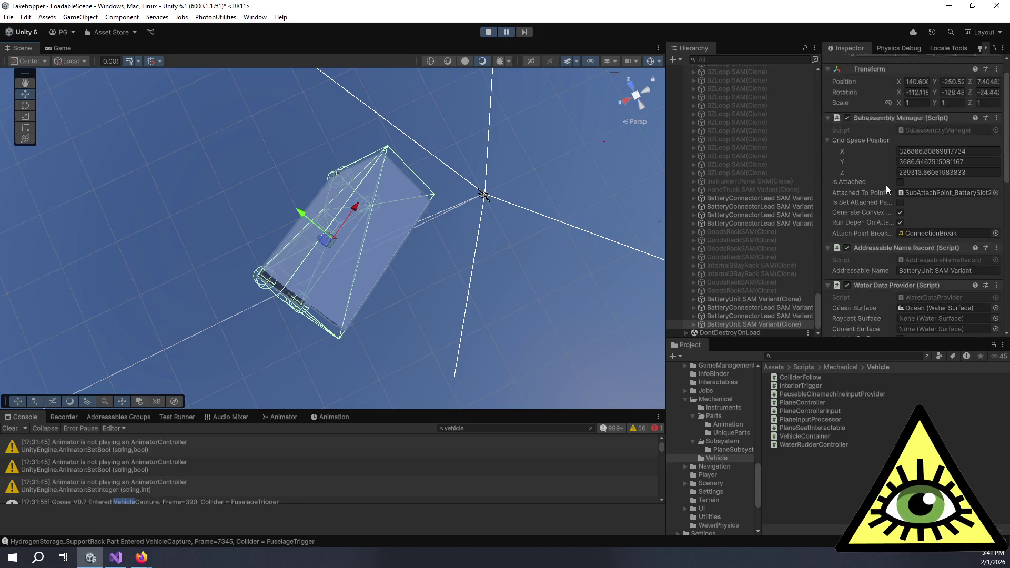
{"action": "left_click", "coordinate": [1002, 50]}
{"action": "left_click", "coordinate": [908, 97]}
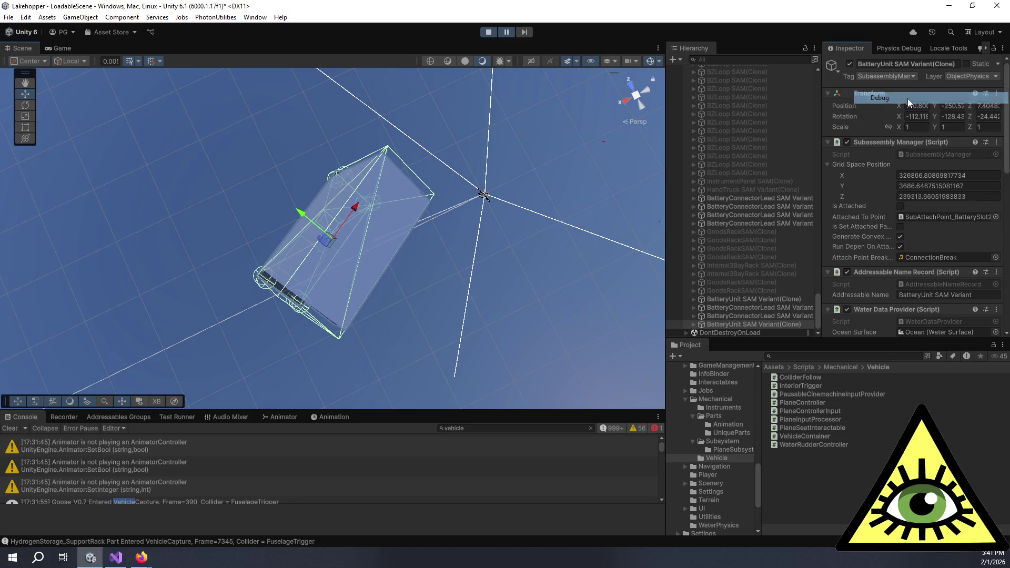
Step: Scroll the debug Inspector to Locked Rb (PlaneInteriorCollision_V2), then expand the battery unit's children
{"action": "scroll", "coordinate": [873, 197], "scroll_direction": "down", "scroll_amount": 6}
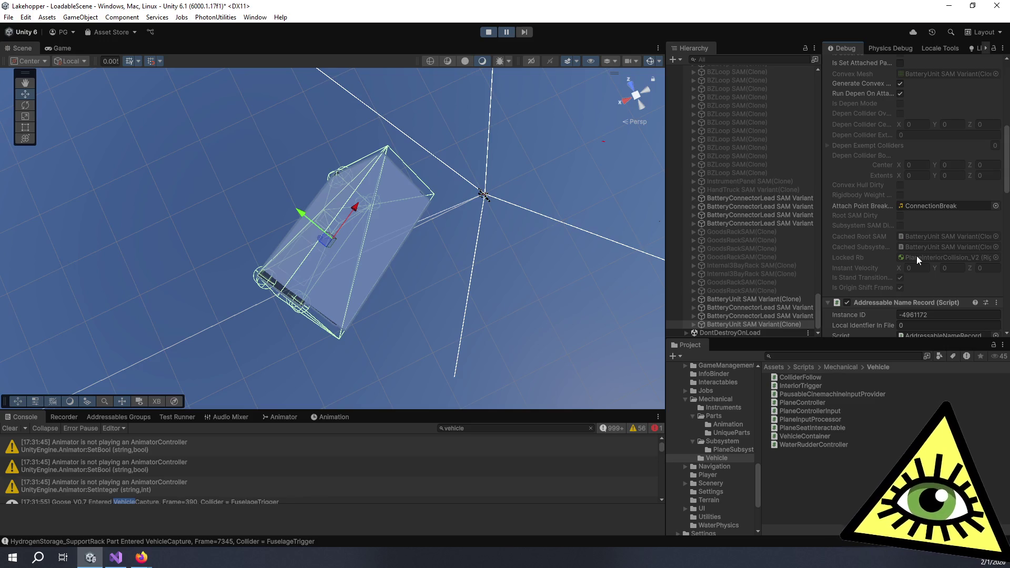
{"action": "left_click", "coordinate": [693, 324]}
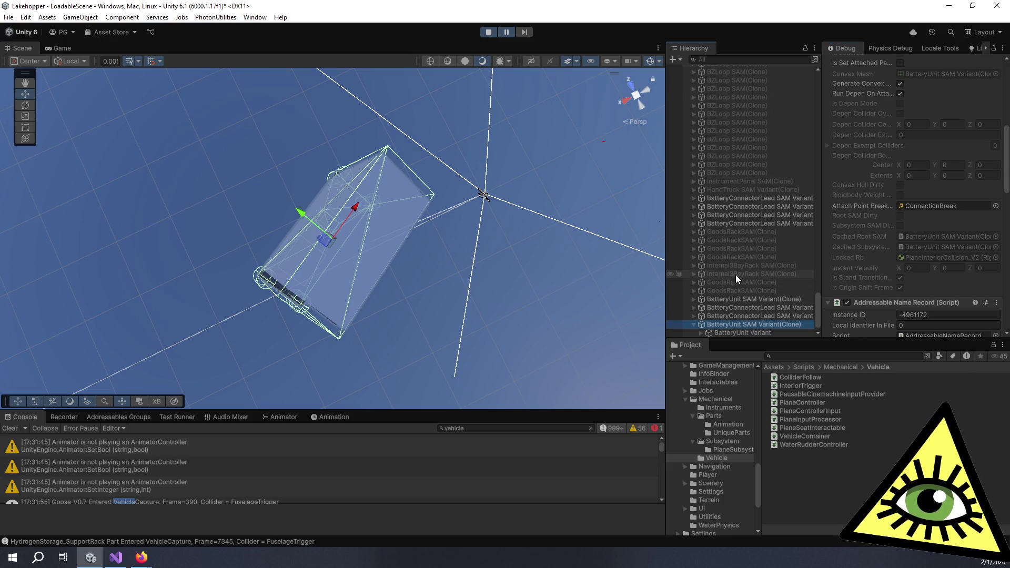
Step: Select the BatteryUnit Variant child, then expand PlaneMK1_Assembly_NoEngines_V3 and inspect PlaneContainer_Goose_V3
{"action": "left_click", "coordinate": [737, 323]}
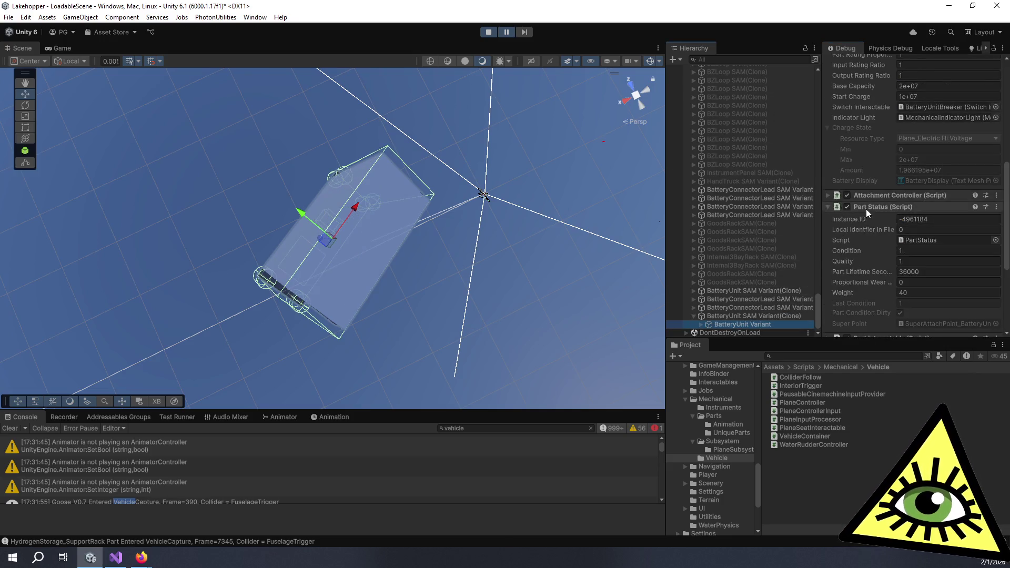
{"action": "scroll", "coordinate": [866, 209], "scroll_direction": "down", "scroll_amount": 5}
{"action": "scroll", "coordinate": [866, 203], "scroll_direction": "up", "scroll_amount": 8}
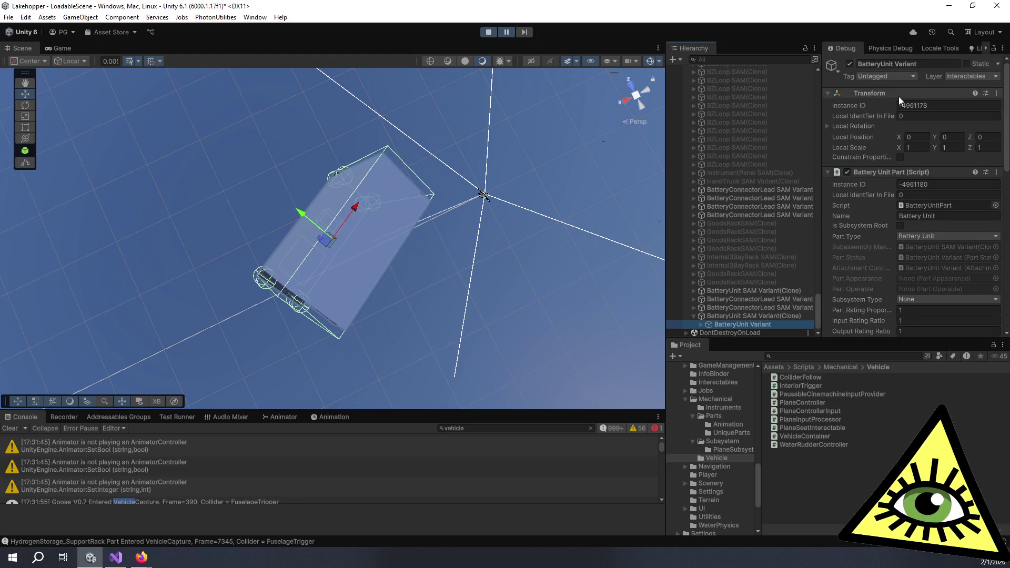
{"action": "scroll", "coordinate": [800, 223], "scroll_direction": "up", "scroll_amount": 5}
{"action": "scroll", "coordinate": [796, 162], "scroll_direction": "up", "scroll_amount": 5}
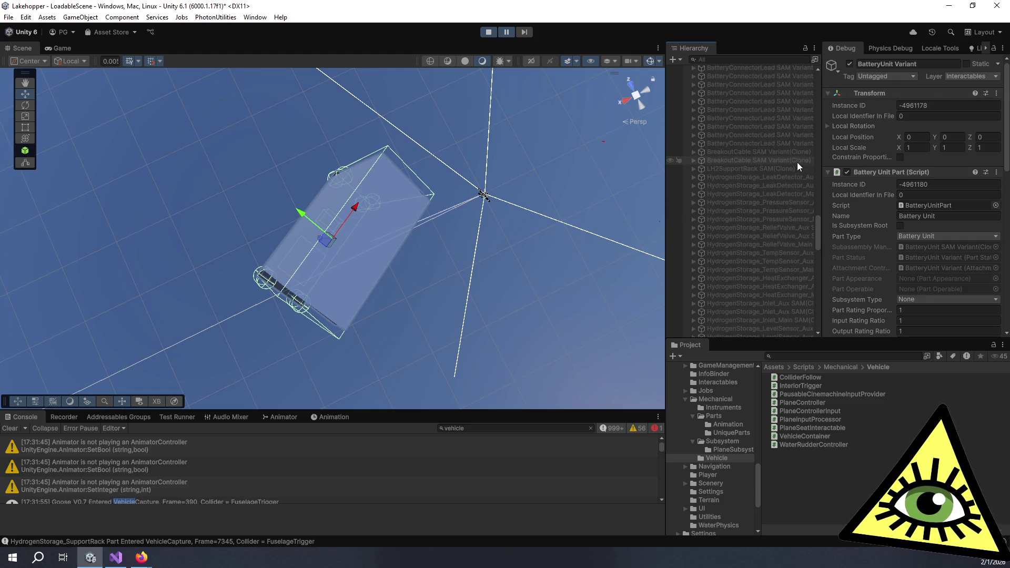
{"action": "scroll", "coordinate": [764, 168], "scroll_direction": "up", "scroll_amount": 8}
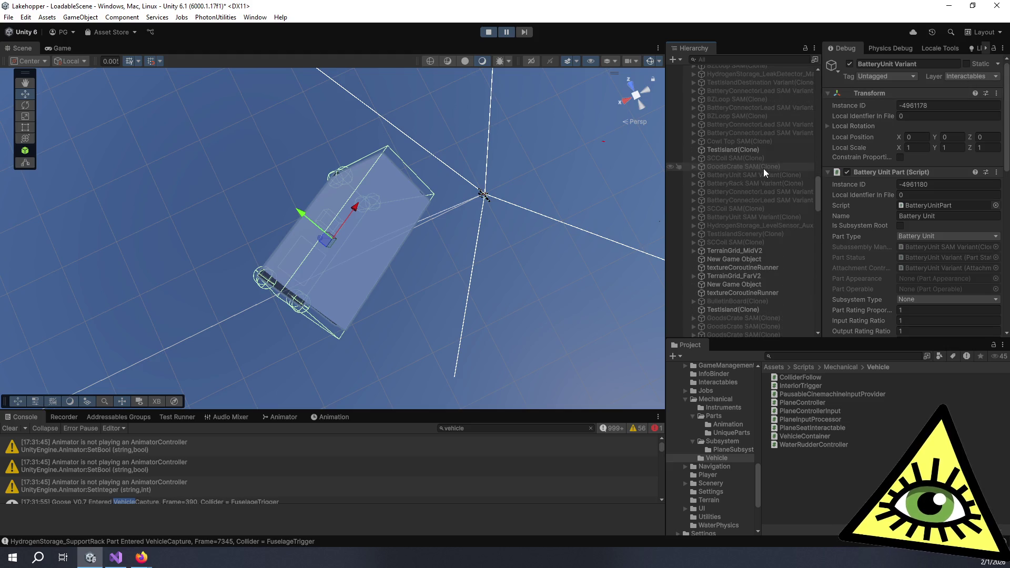
{"action": "scroll", "coordinate": [704, 273], "scroll_direction": "up", "scroll_amount": 5}
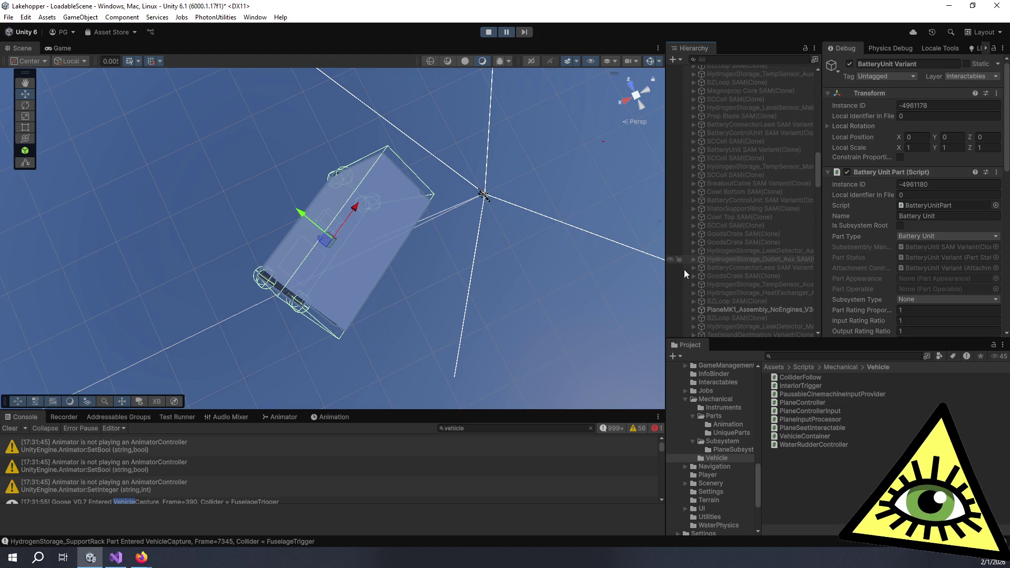
{"action": "left_click", "coordinate": [694, 309]}
{"action": "scroll", "coordinate": [702, 301], "scroll_direction": "down", "scroll_amount": 5}
{"action": "left_click", "coordinate": [762, 194]}
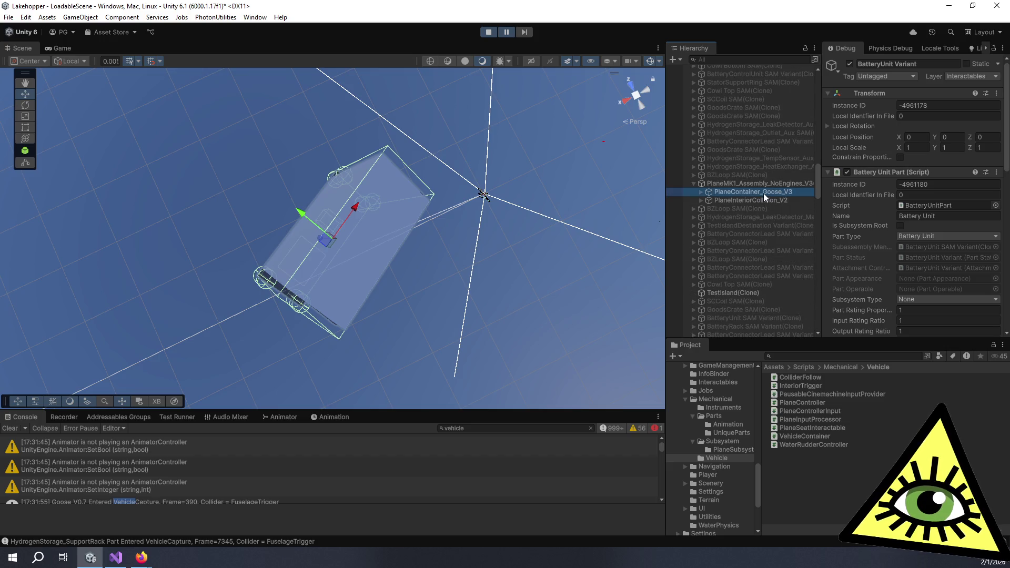
Step: Expand PlaneInteriorCollision_V2 and inspect FuselageTrigger's convex trigger Mesh Collider using TriggerMesh
{"action": "left_click", "coordinate": [701, 201]}
{"action": "left_click", "coordinate": [731, 217]}
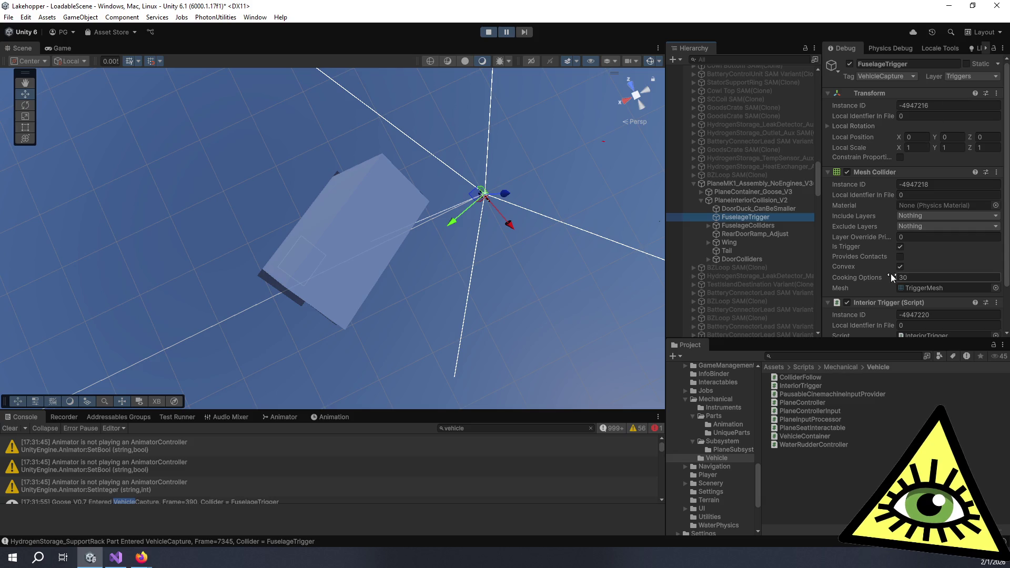
{"action": "scroll", "coordinate": [773, 258], "scroll_direction": "up", "scroll_amount": 5}
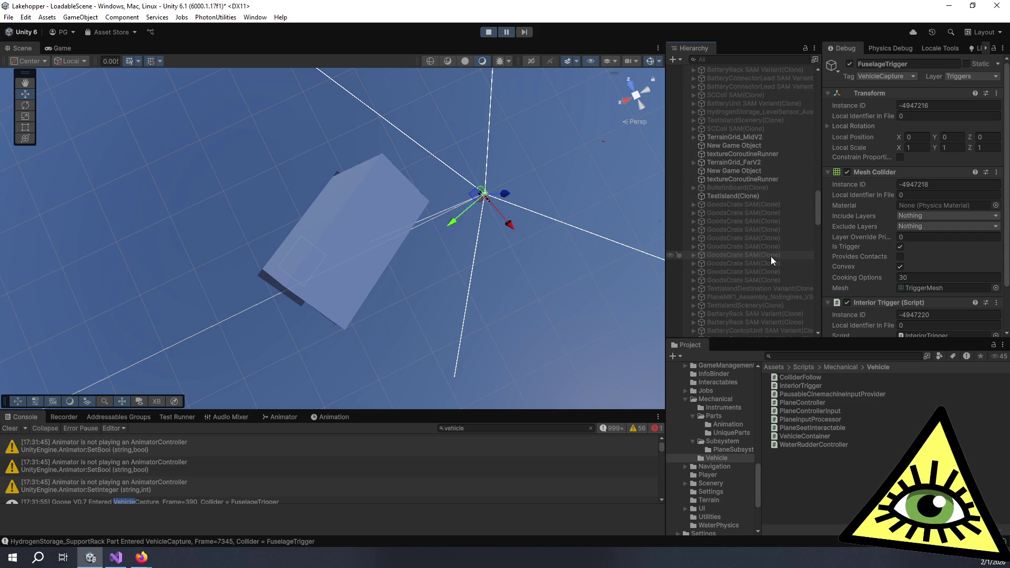
{"action": "scroll", "coordinate": [771, 254], "scroll_direction": "down", "scroll_amount": 20}
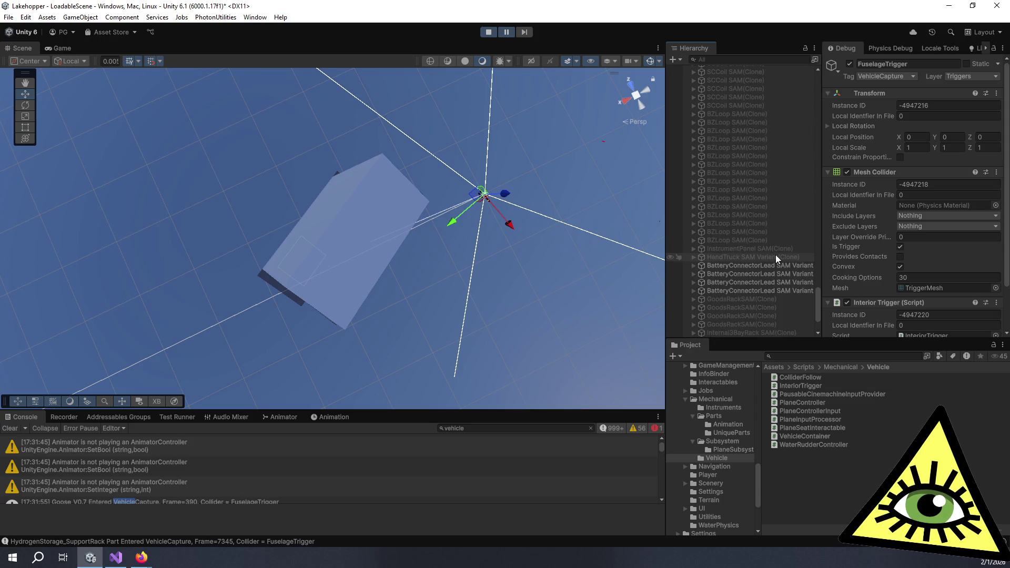
{"action": "scroll", "coordinate": [762, 268], "scroll_direction": "down", "scroll_amount": 3}
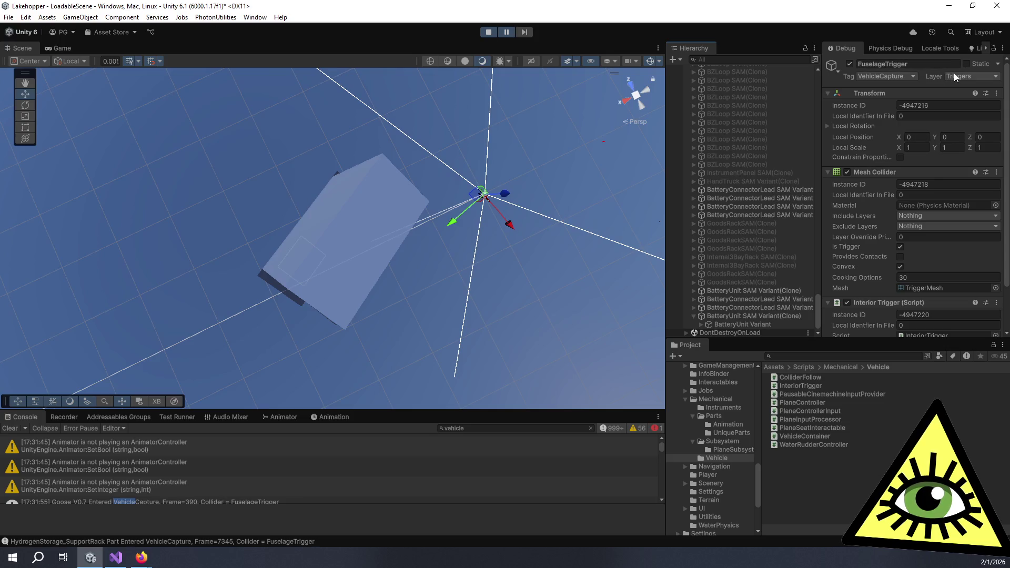
{"action": "left_click", "coordinate": [25, 17]}
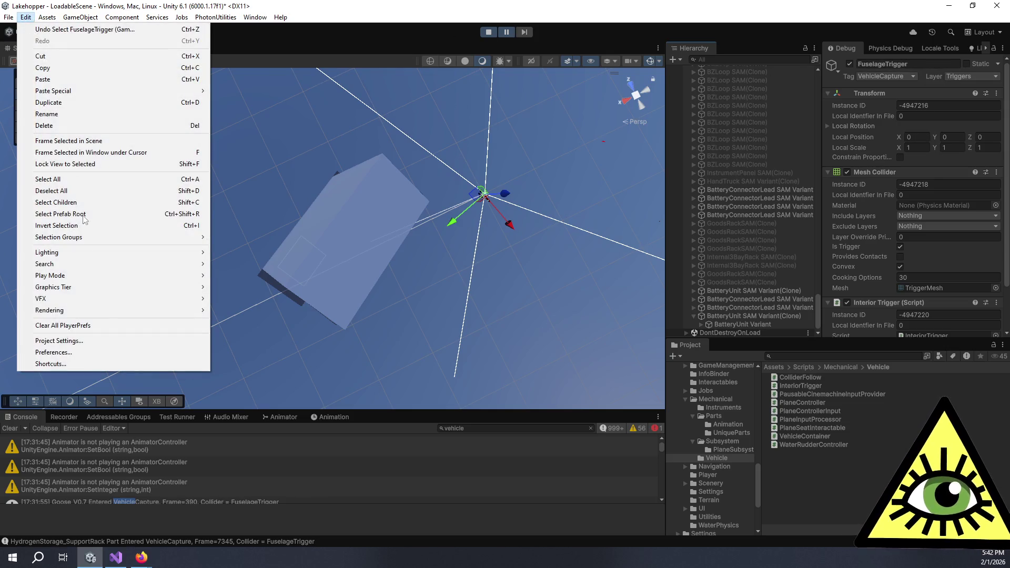
Step: Open the Physics project settings, check the Triggers layer collisions, then view the GameObject options
{"action": "left_click", "coordinate": [106, 341]}
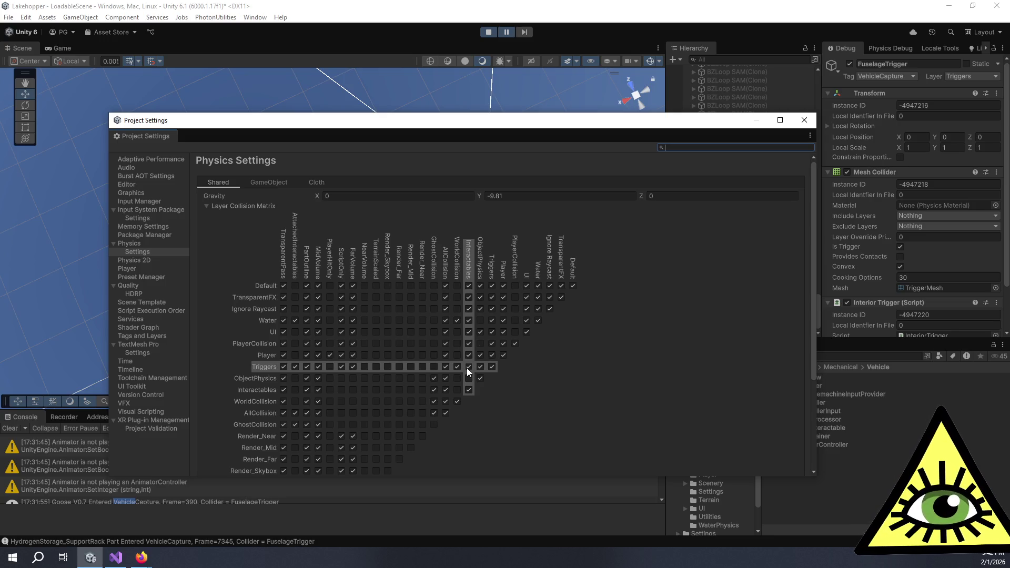
{"action": "mouse_move", "coordinate": [541, 126]}
{"action": "left_mouse_down"}
{"action": "mouse_move", "coordinate": [544, 85]}
{"action": "mouse_move", "coordinate": [530, 76]}
{"action": "left_mouse_up"}
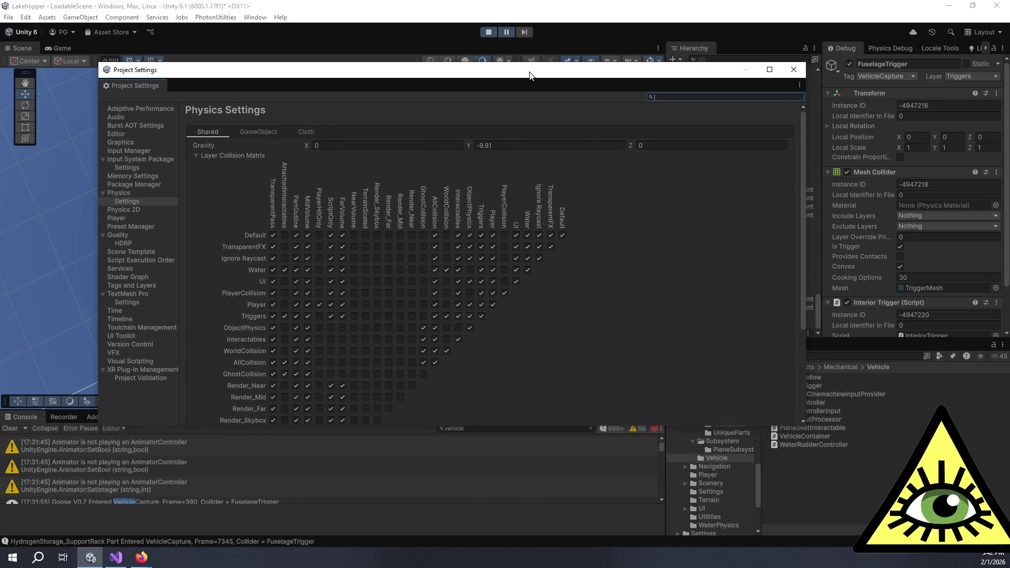
{"action": "left_click", "coordinate": [272, 135]}
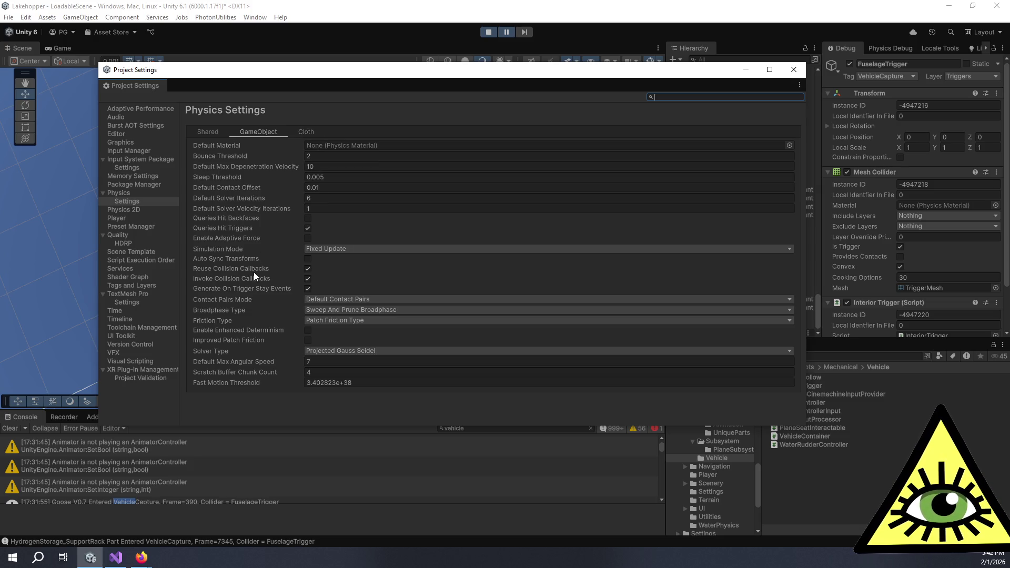
{"action": "mouse_move", "coordinate": [254, 273]}
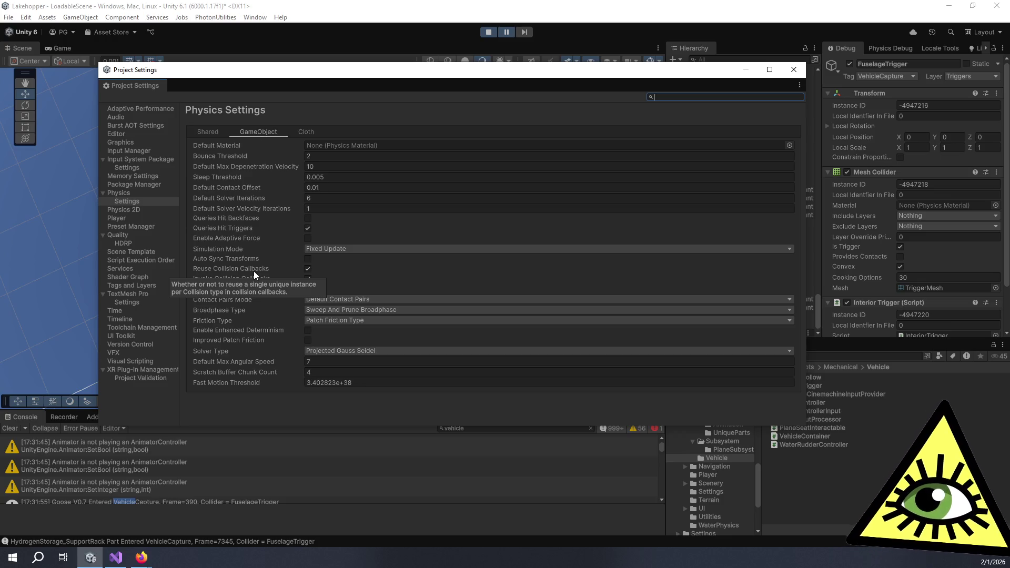
{"action": "scroll", "coordinate": [904, 266], "scroll_direction": "down", "scroll_amount": 2}
Step: Open InteriorTrigger.cs in Visual Studio from FuselageTrigger's script field, then return to Unity
{"action": "left_click", "coordinate": [918, 282]}
{"action": "double_click", "coordinate": [920, 282]}
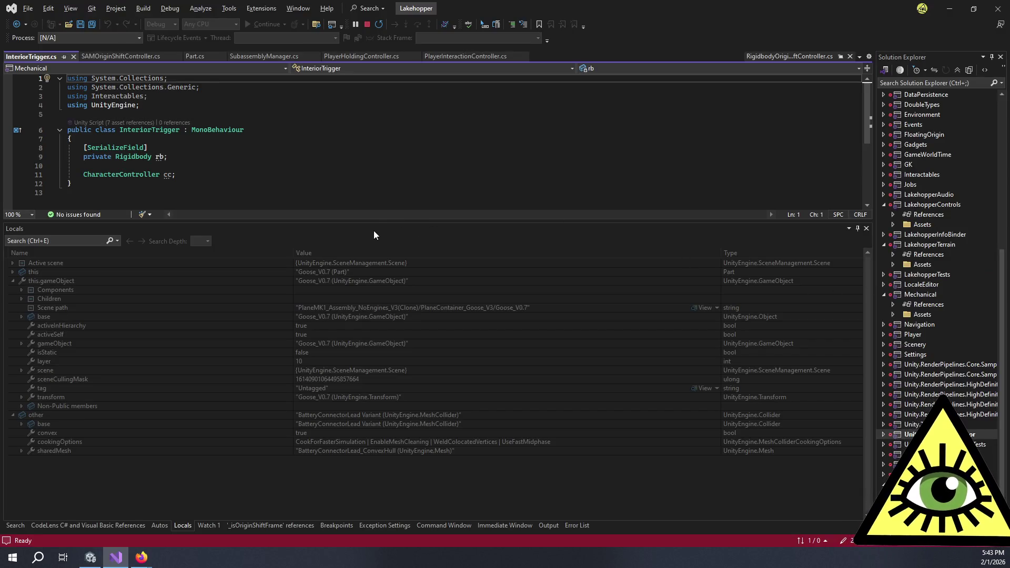
{"action": "key", "text": "alt+Tab"}
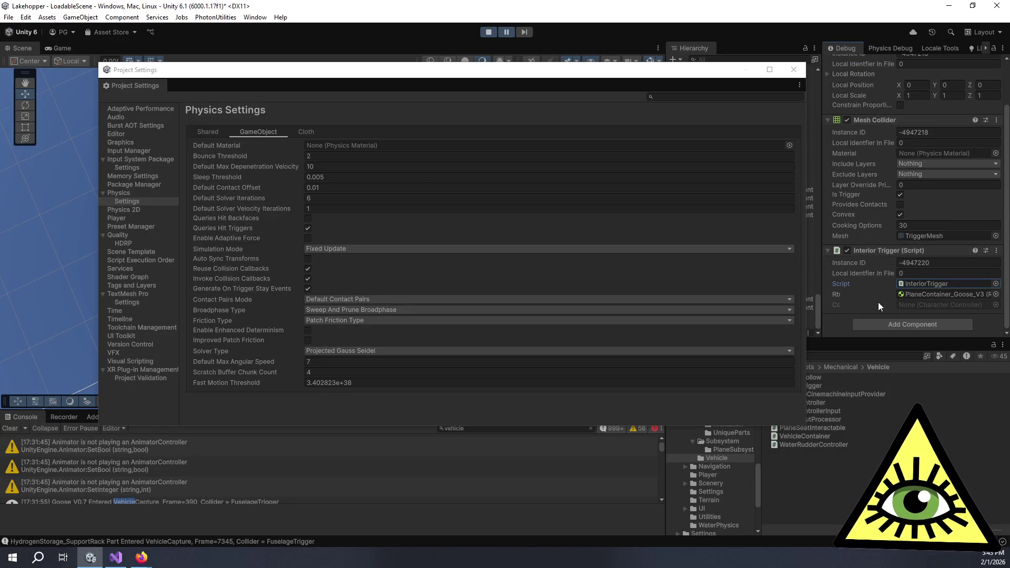
Step: Close the Project Settings window
{"action": "scroll", "coordinate": [879, 302], "scroll_direction": "up", "scroll_amount": 3}
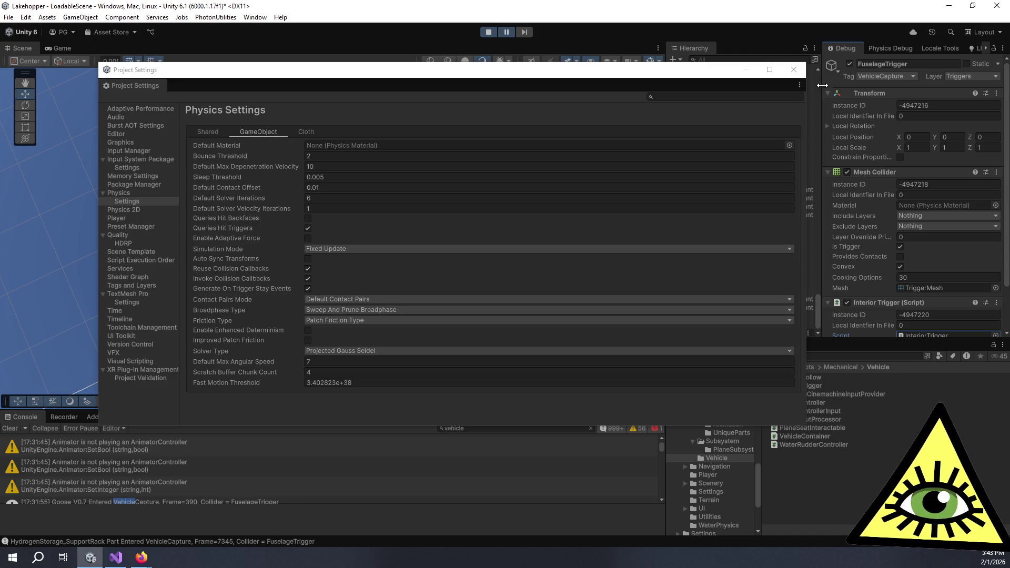
{"action": "left_click", "coordinate": [793, 70]}
{"action": "scroll", "coordinate": [738, 277], "scroll_direction": "up", "scroll_amount": 10}
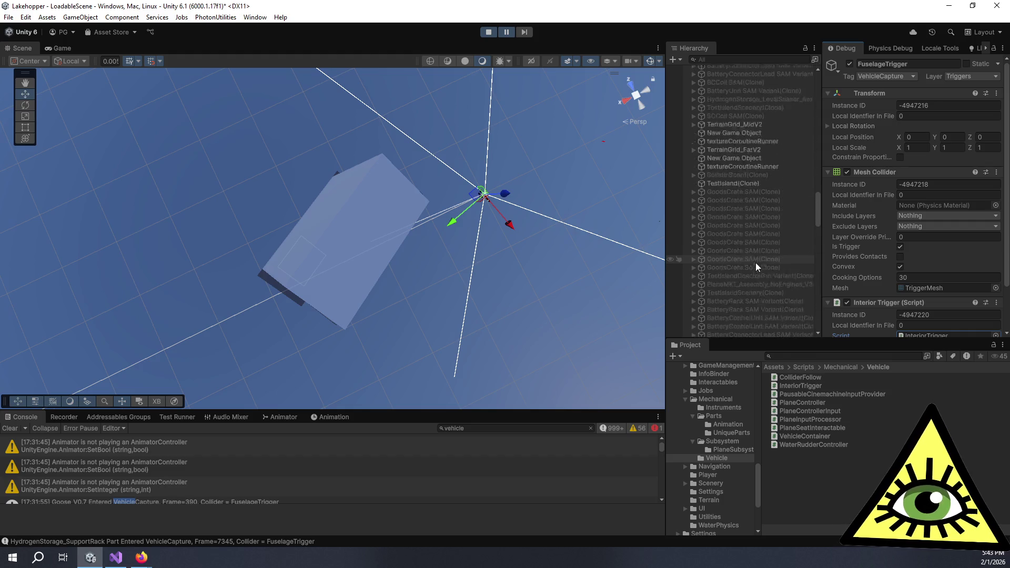
{"action": "scroll", "coordinate": [757, 260], "scroll_direction": "down", "scroll_amount": 5}
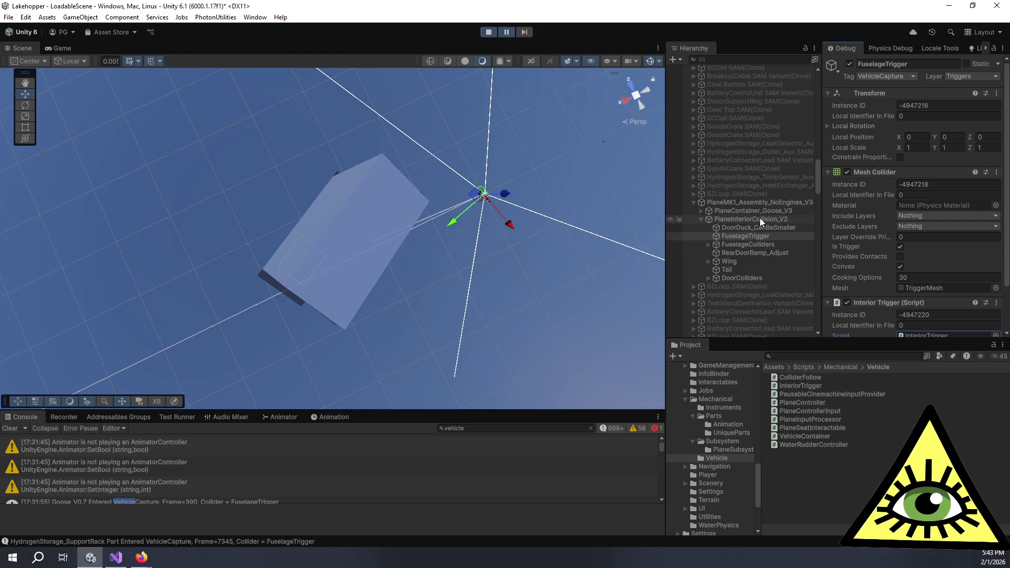
Step: Select PlaneInteriorCollision_V2 and open its PlaneInteriorOriginShiftController script in Visual Studio
{"action": "left_click", "coordinate": [740, 220]}
{"action": "scroll", "coordinate": [866, 232], "scroll_direction": "down", "scroll_amount": 3}
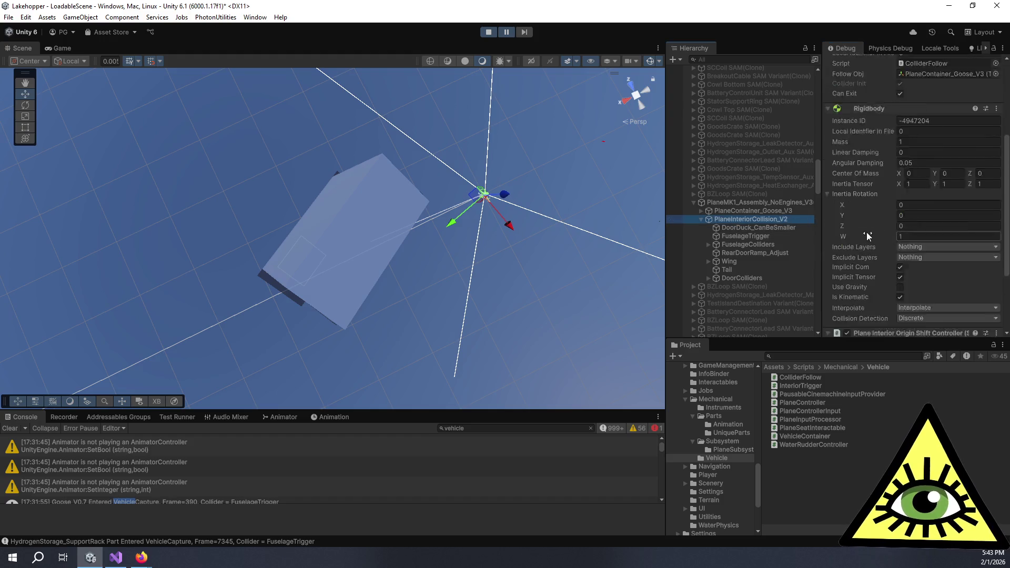
{"action": "scroll", "coordinate": [867, 232], "scroll_direction": "down", "scroll_amount": 3}
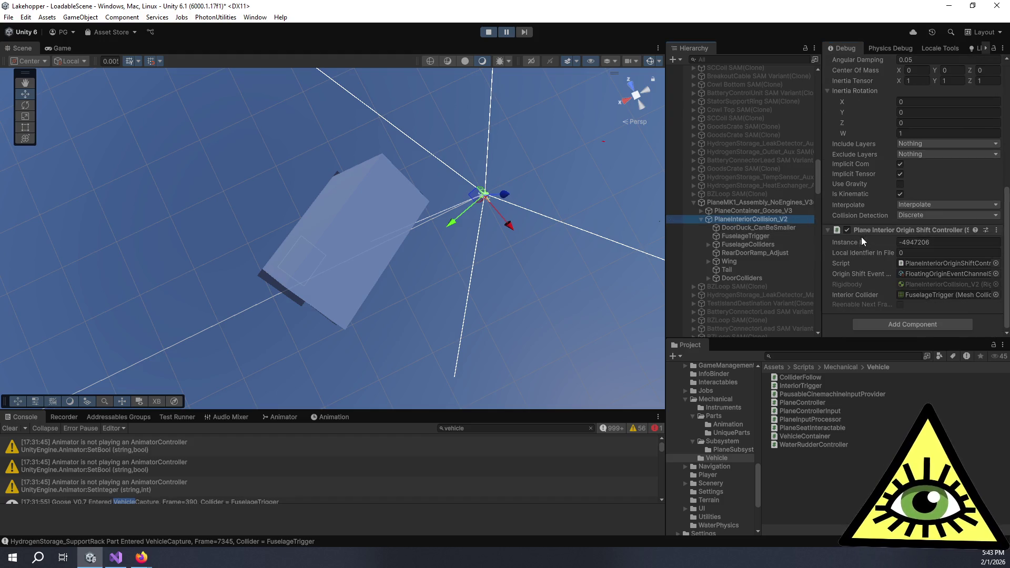
{"action": "left_click", "coordinate": [910, 263]}
{"action": "double_click", "coordinate": [910, 262]}
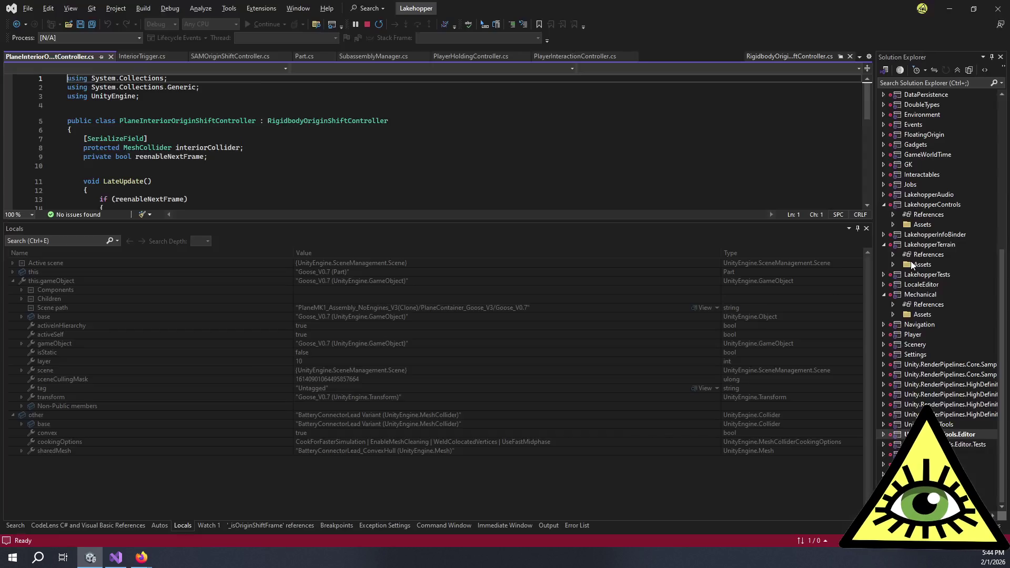
Step: Enlarge the code area and comment out line 23, which disables interiorCollider
{"action": "left_click_drag", "start_coordinate": [394, 221], "coordinate": [394, 427]}
{"action": "left_click", "coordinate": [320, 306]}
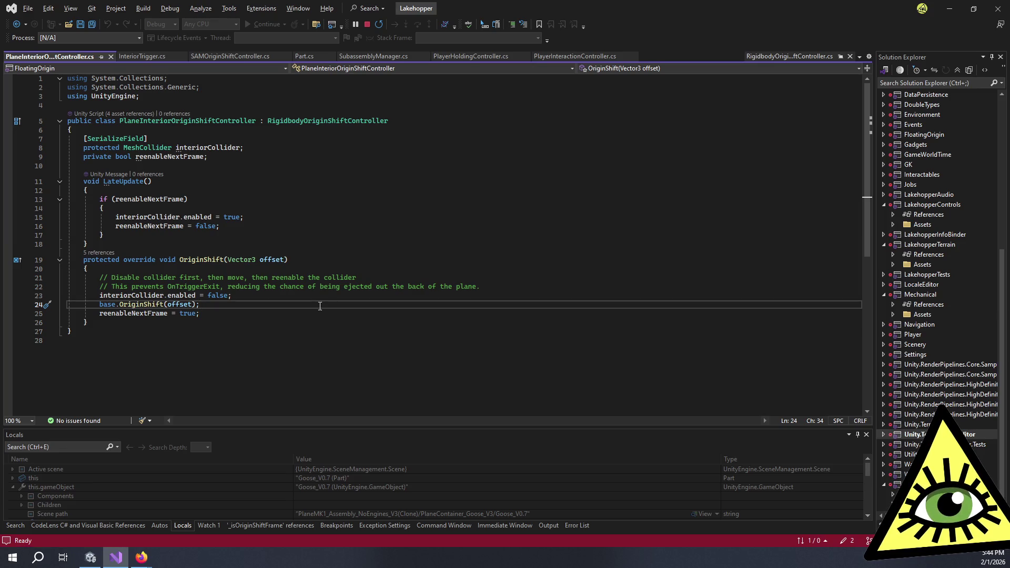
{"action": "left_click", "coordinate": [98, 294]}
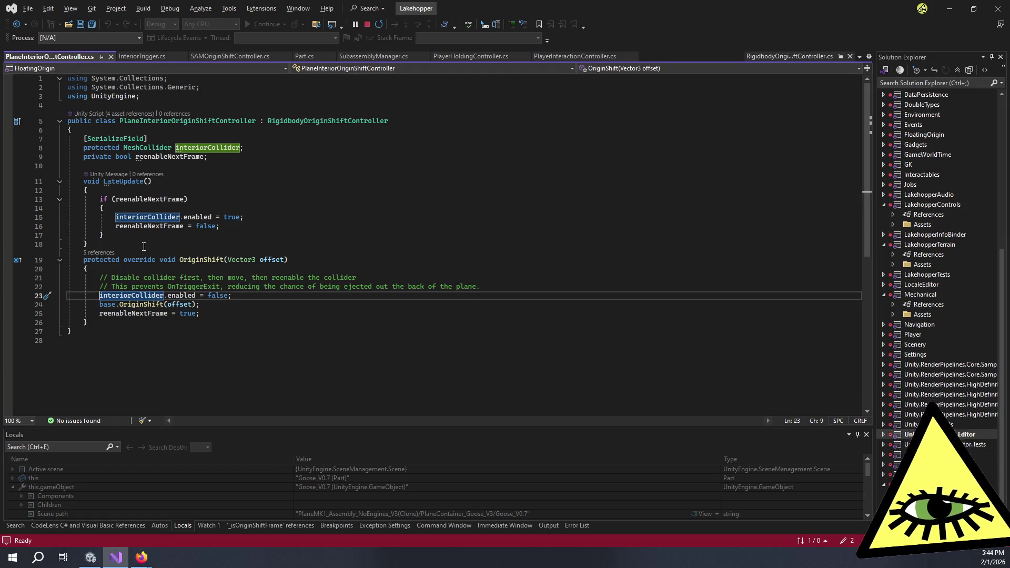
{"action": "key", "text": "ctrl+k"}
{"action": "key", "text": "ctrl+c"}
Step: Comment out line 15, which re-enables interiorCollider, and save the script
{"action": "left_click", "coordinate": [115, 217]}
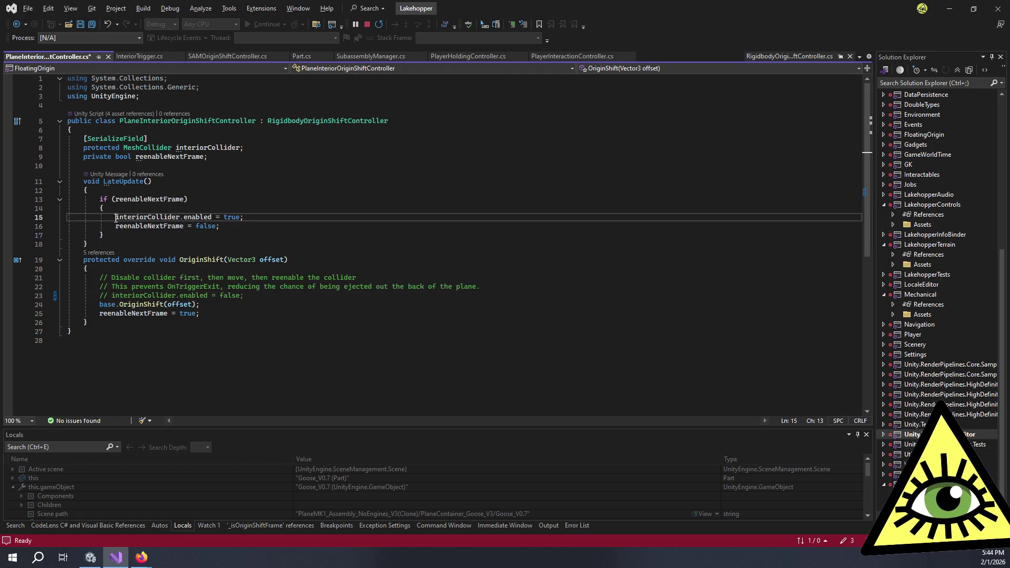
{"action": "key", "text": "ctrl+k"}
{"action": "key", "text": "ctrl+c"}
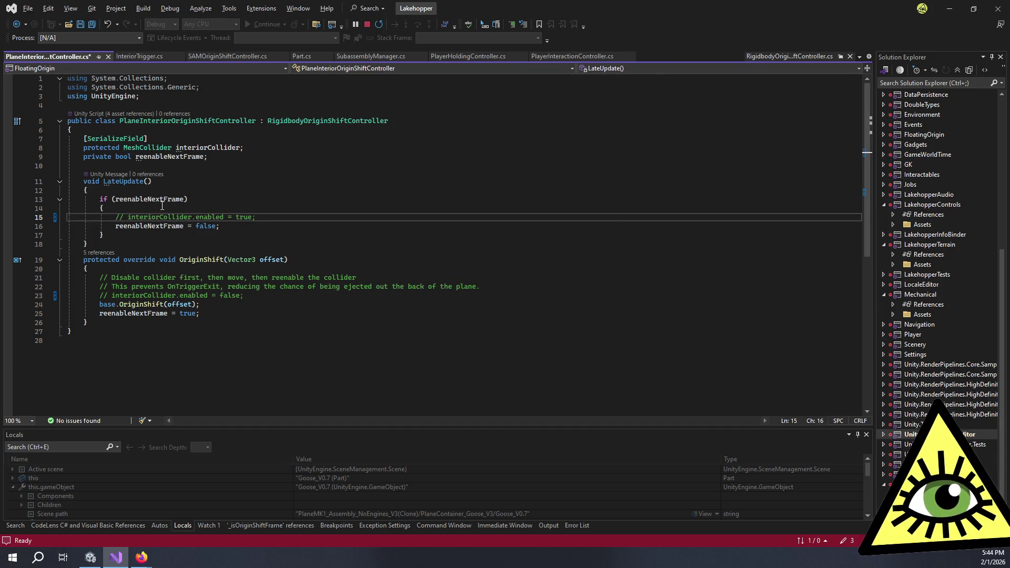
{"action": "key", "text": "ctrl+s"}
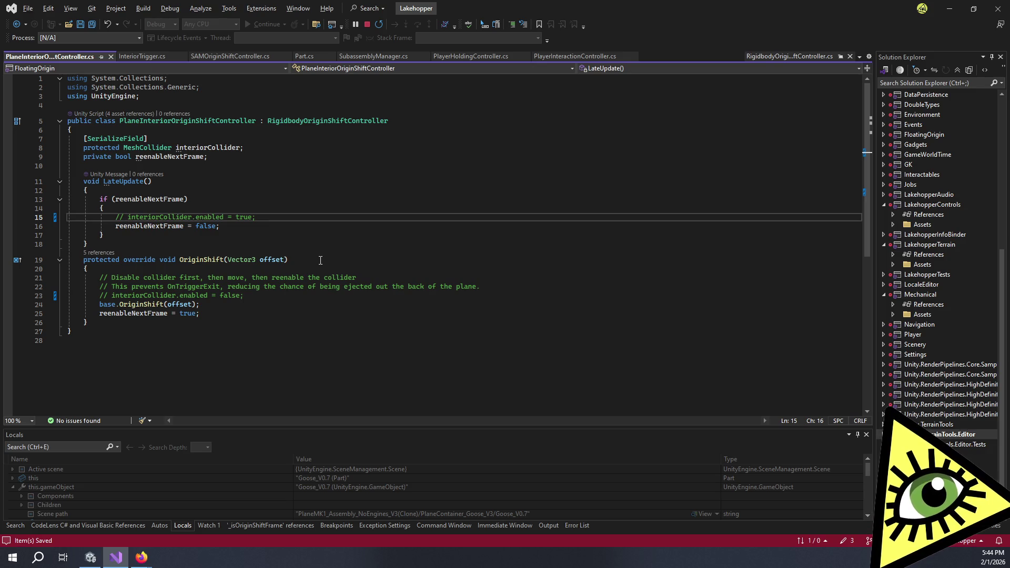
{"action": "left_click", "coordinate": [90, 557]}
Step: Enter play mode, enlarge the console to show more rows, and clear its log
{"action": "left_click", "coordinate": [488, 31]}
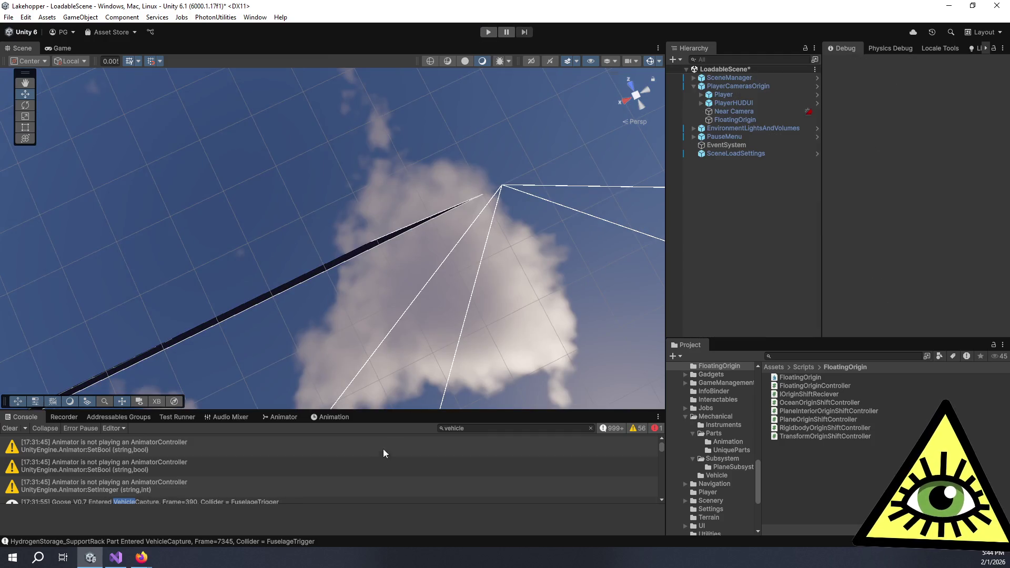
{"action": "mouse_move", "coordinate": [363, 411]}
{"action": "left_mouse_down"}
{"action": "mouse_move", "coordinate": [294, 333]}
{"action": "mouse_move", "coordinate": [221, 212]}
{"action": "left_mouse_up"}
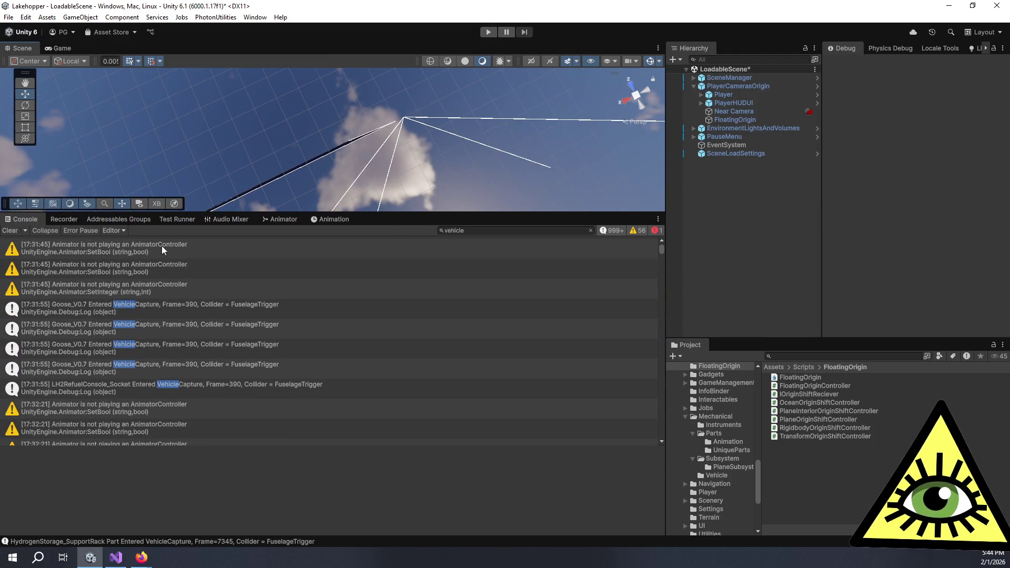
{"action": "left_click", "coordinate": [10, 231]}
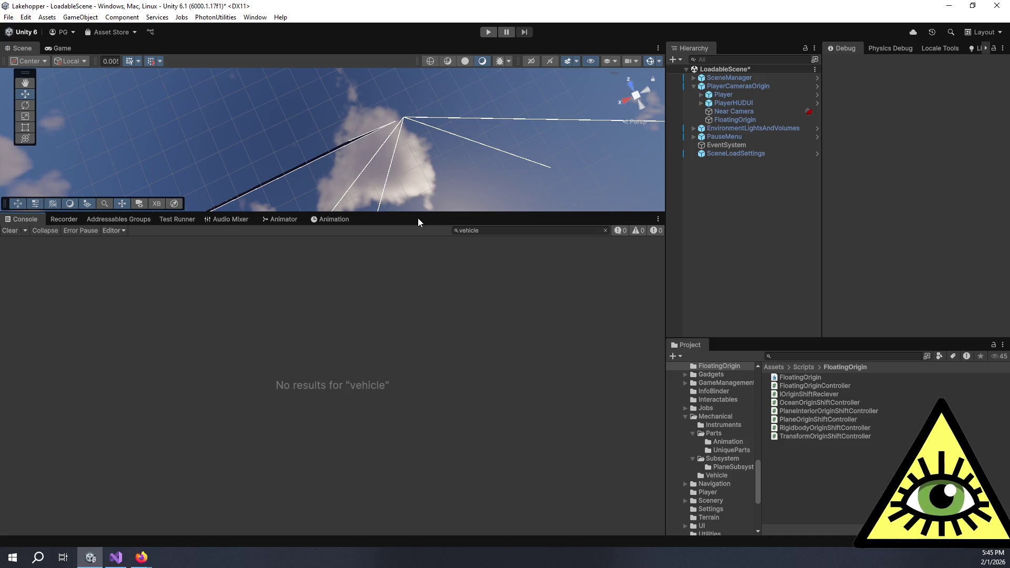
Step: Enlarge the Scene view, frame the water around the dark wedge, and clear the vehicle search filter
{"action": "left_click_drag", "start_coordinate": [417, 215], "coordinate": [416, 340]}
{"action": "mouse_move", "coordinate": [415, 287]}
{"action": "left_mouse_down"}
{"action": "mouse_move", "coordinate": [321, 74]}
{"action": "mouse_move", "coordinate": [389, 27]}
{"action": "left_mouse_up"}
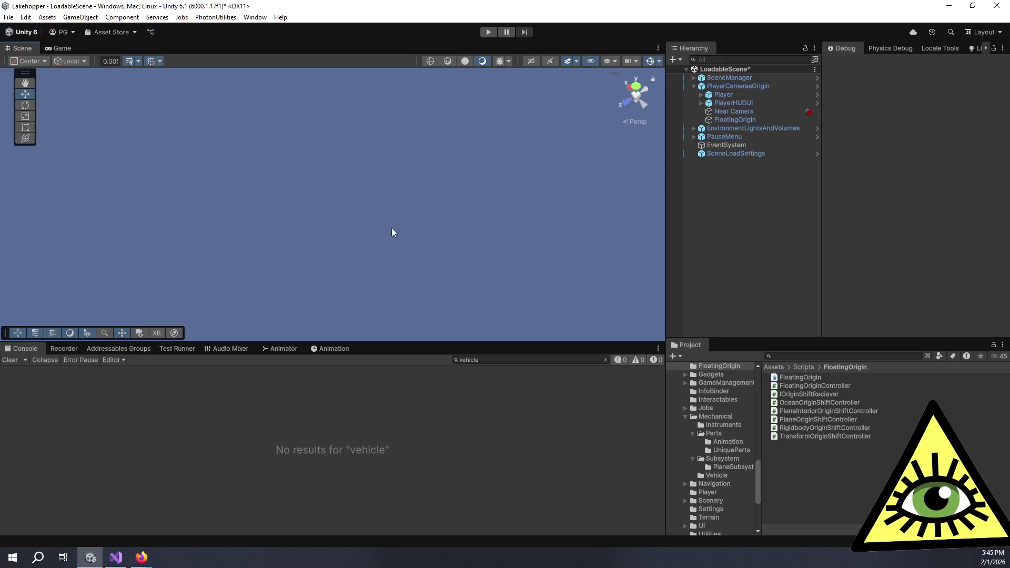
{"action": "scroll", "coordinate": [392, 228], "scroll_direction": "up", "scroll_amount": 5}
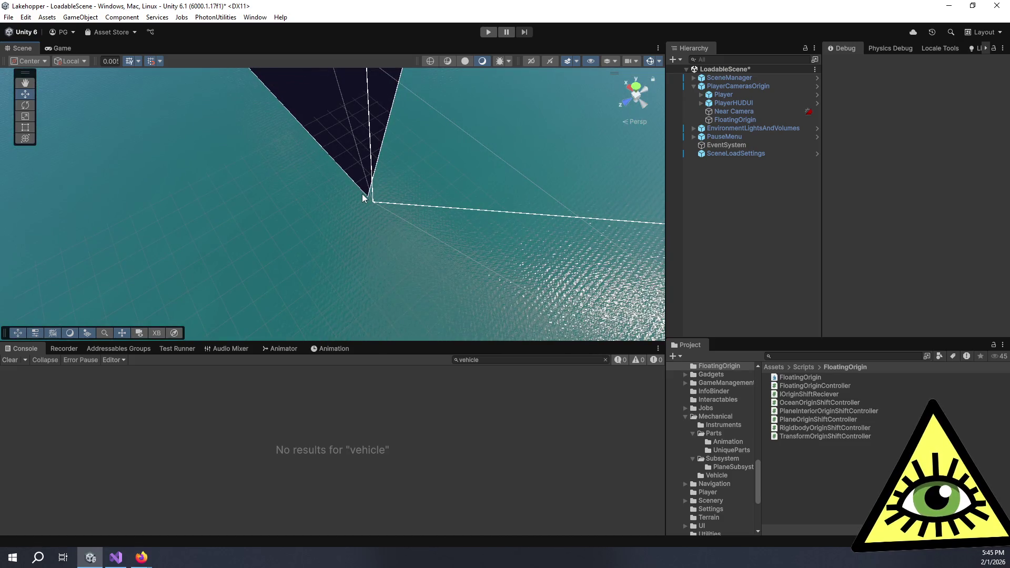
{"action": "mouse_move", "coordinate": [364, 202]}
{"action": "left_mouse_down"}
{"action": "mouse_move", "coordinate": [304, 202]}
{"action": "mouse_move", "coordinate": [314, 195]}
{"action": "mouse_move", "coordinate": [326, 226]}
{"action": "left_mouse_up"}
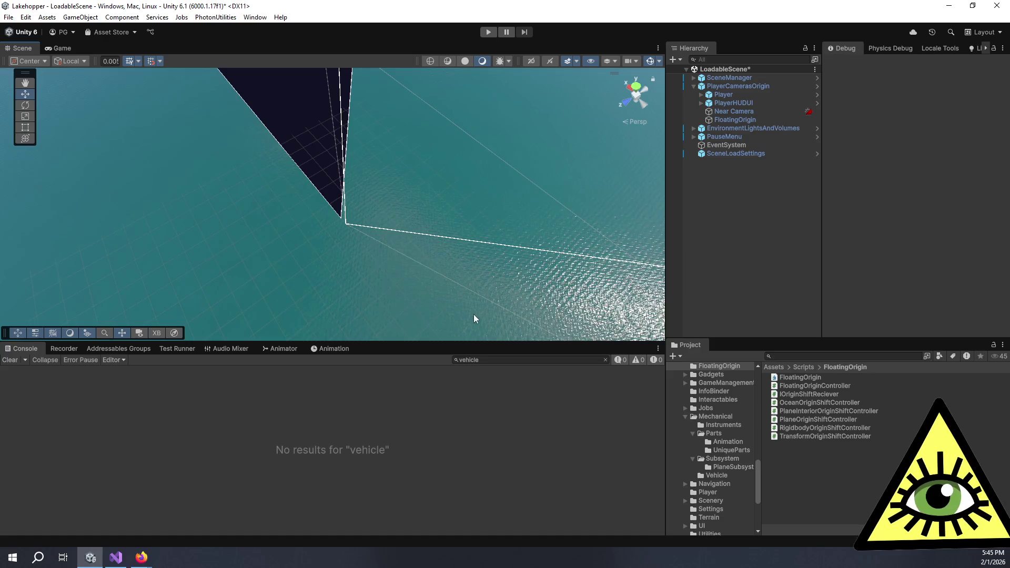
{"action": "left_click", "coordinate": [605, 360]}
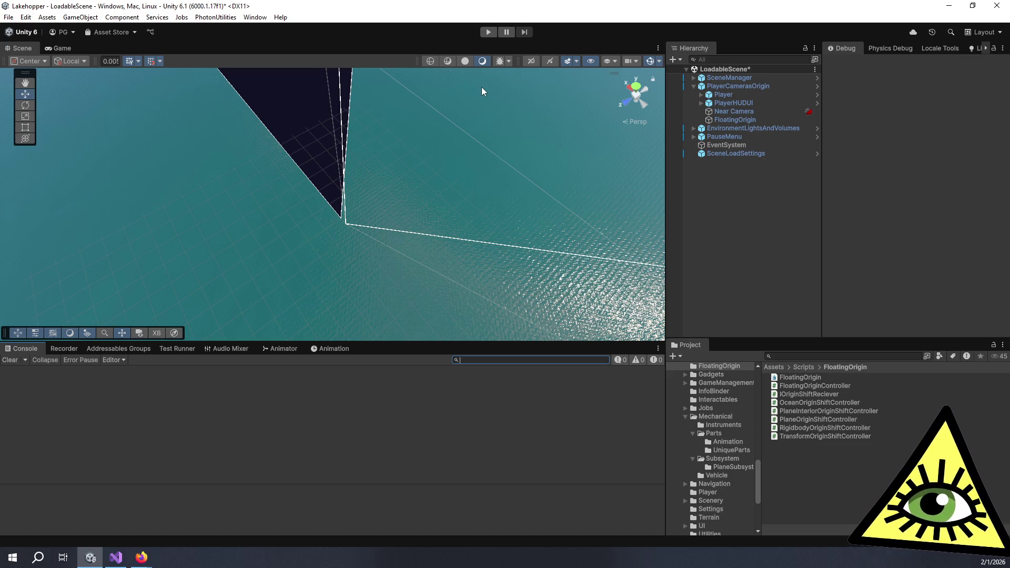
Step: Switch to a taller Game view and start the game running
{"action": "left_click", "coordinate": [63, 48]}
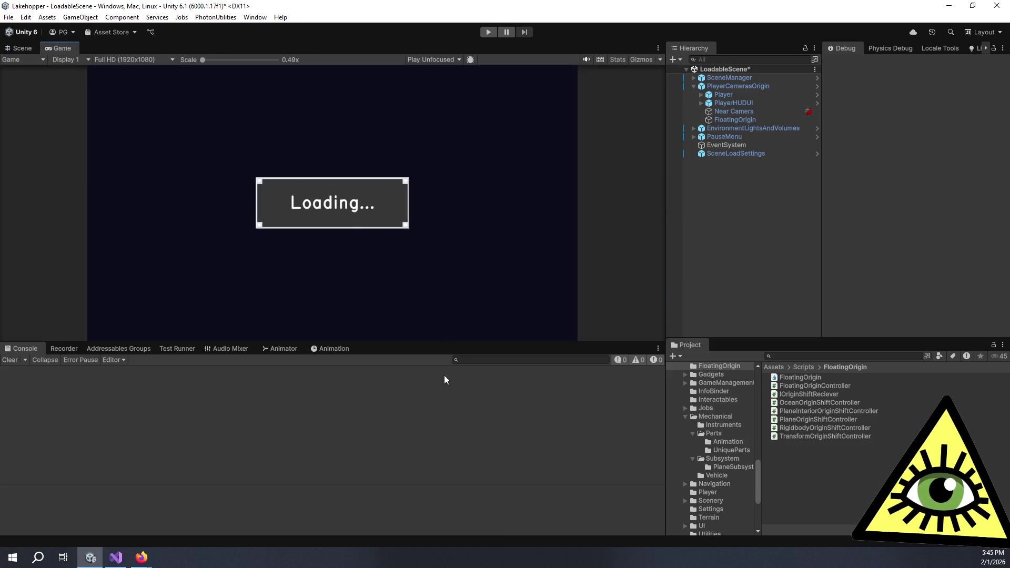
{"action": "left_click_drag", "start_coordinate": [432, 343], "coordinate": [433, 423]}
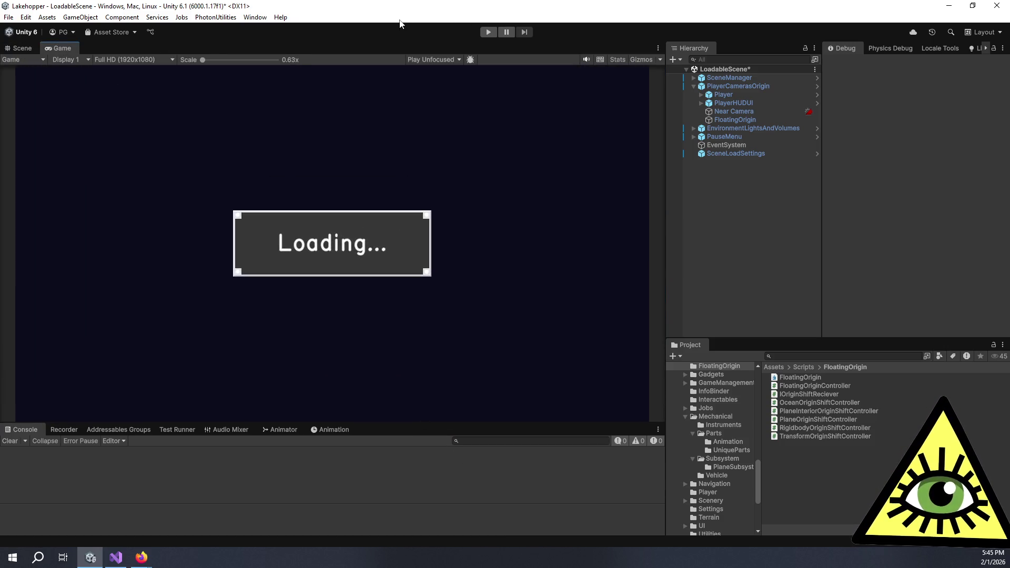
{"action": "left_click", "coordinate": [488, 32]}
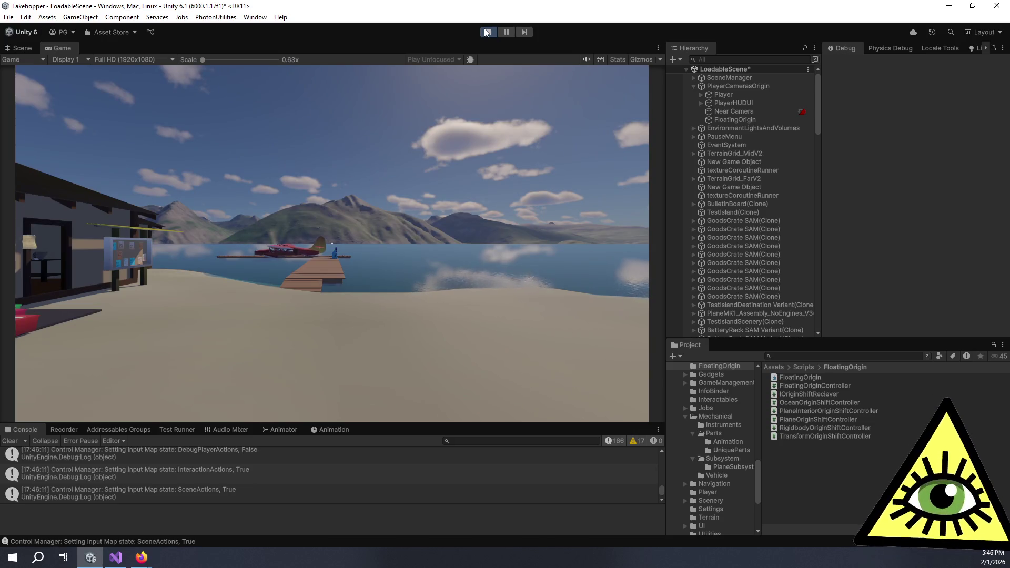
Step: Load a saved game from the pause menu and sit in the plane's pilot seat
{"action": "key", "text": "Escape"}
{"action": "left_click", "coordinate": [333, 261]}
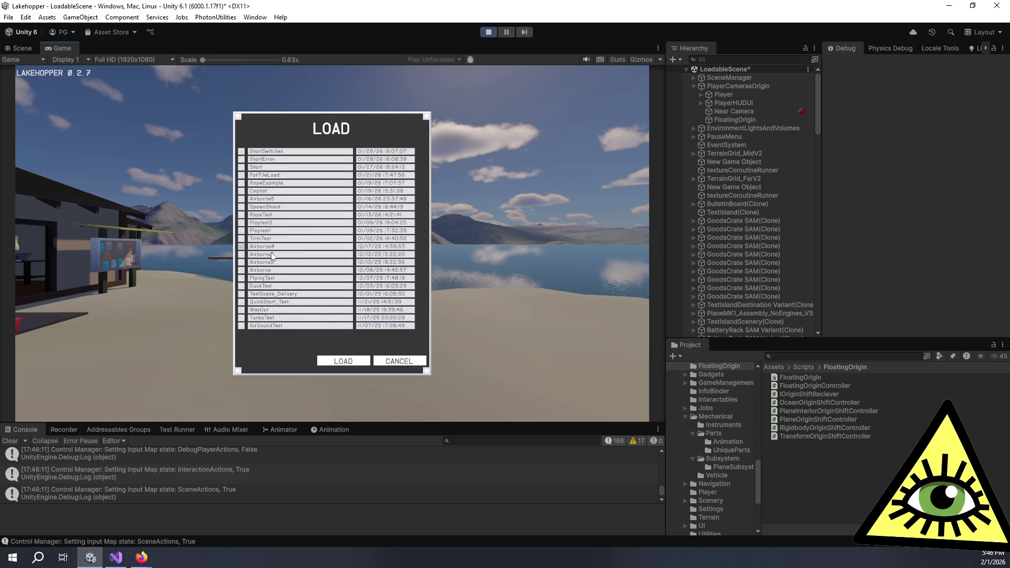
{"action": "left_click", "coordinate": [350, 365]}
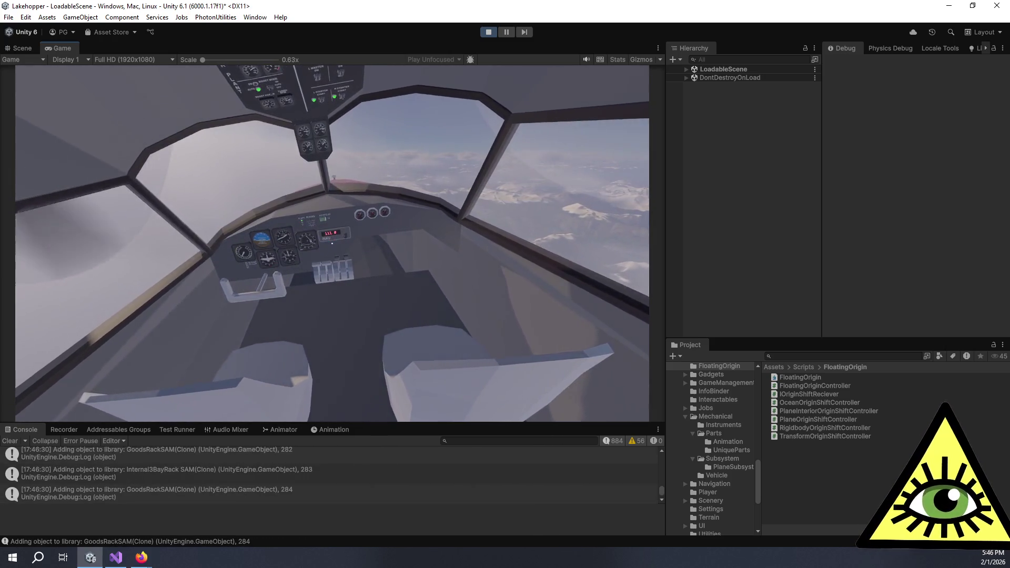
{"action": "key", "text": "w"}
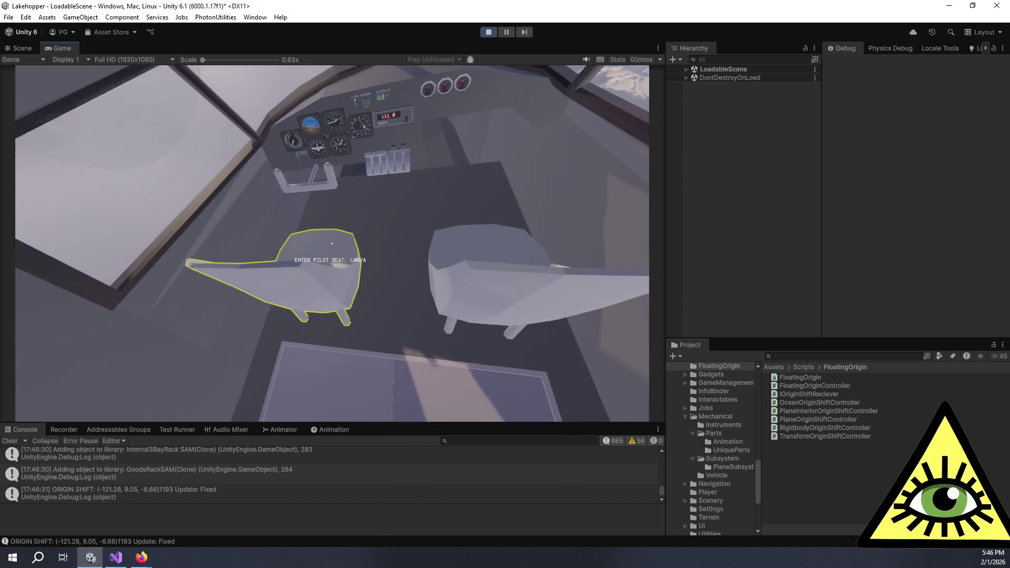
{"action": "left_click", "coordinate": [332, 243]}
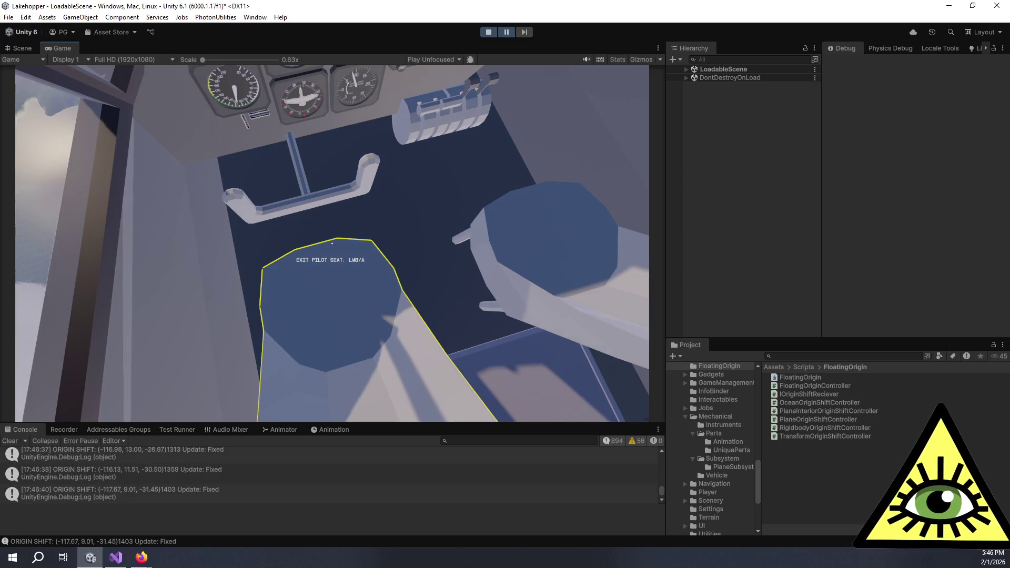
Step: Filter the console for 'exit', then return to the forward cockpit view
{"action": "left_click", "coordinate": [496, 440]}
{"action": "type", "text": "exit"}
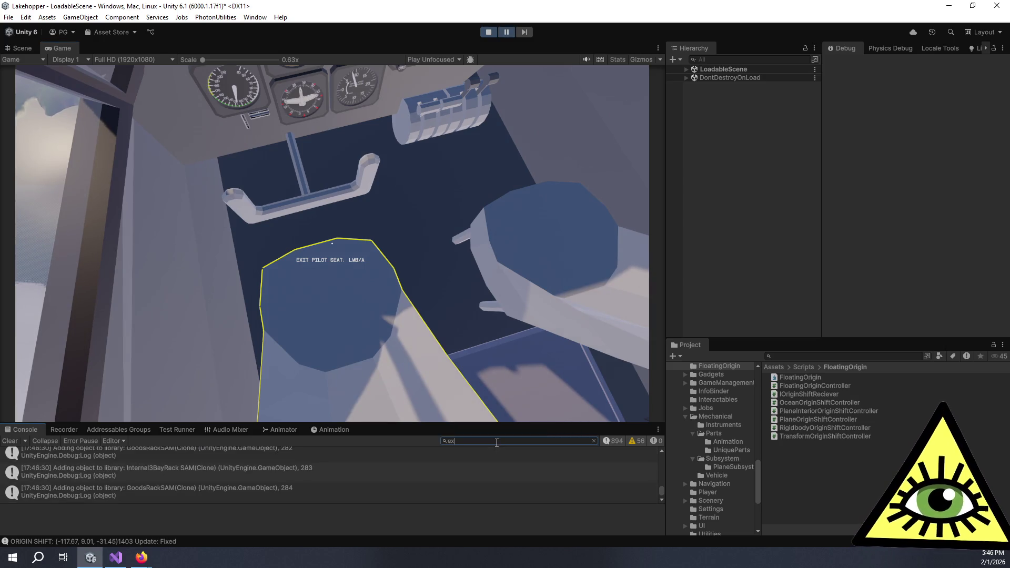
{"action": "left_click", "coordinate": [403, 246]}
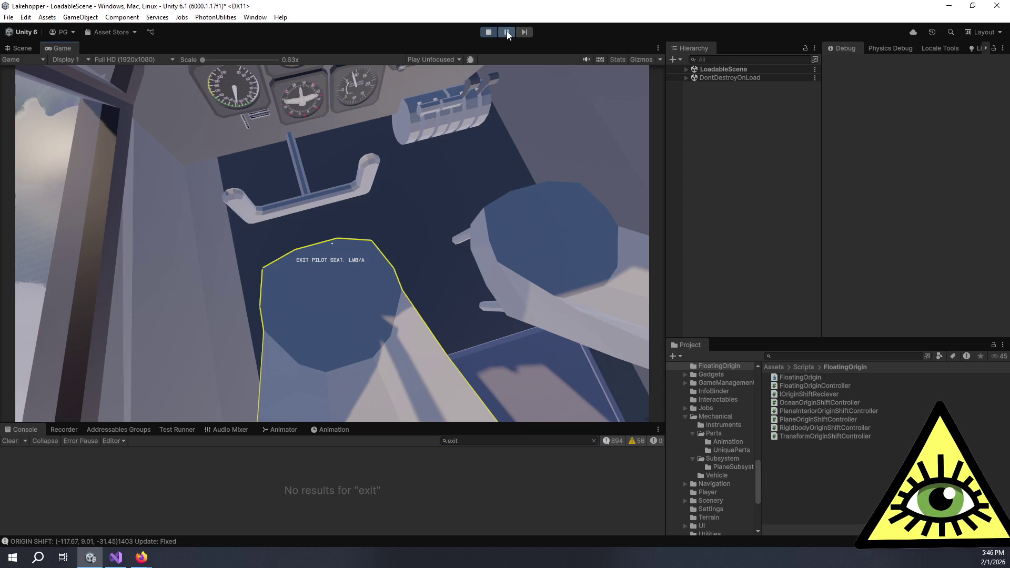
{"action": "left_click", "coordinate": [451, 322]}
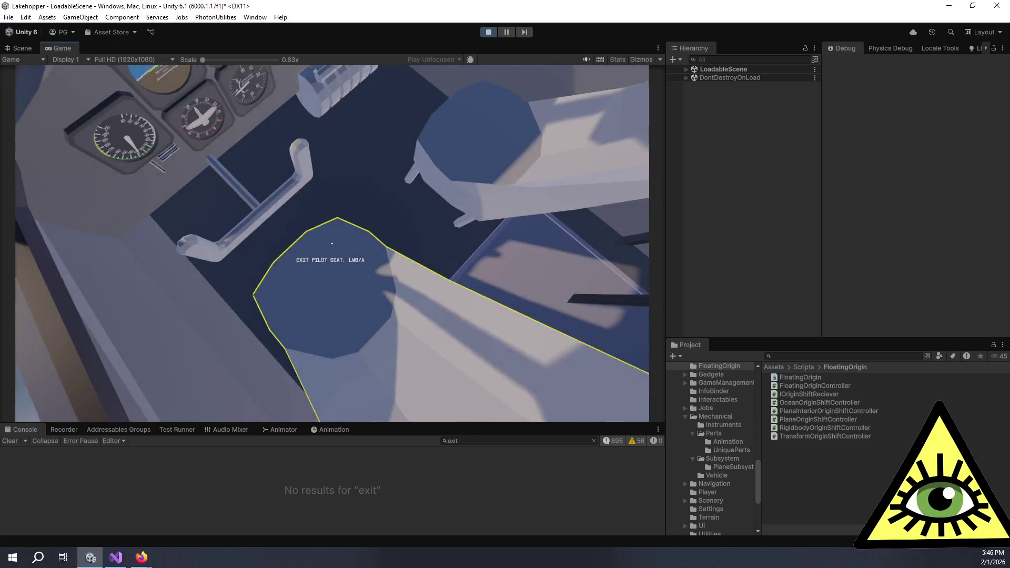
Step: Leave the pilot seat, then pick up, attach, detach and drop the battery connector lead
{"action": "left_click", "coordinate": [332, 243]}
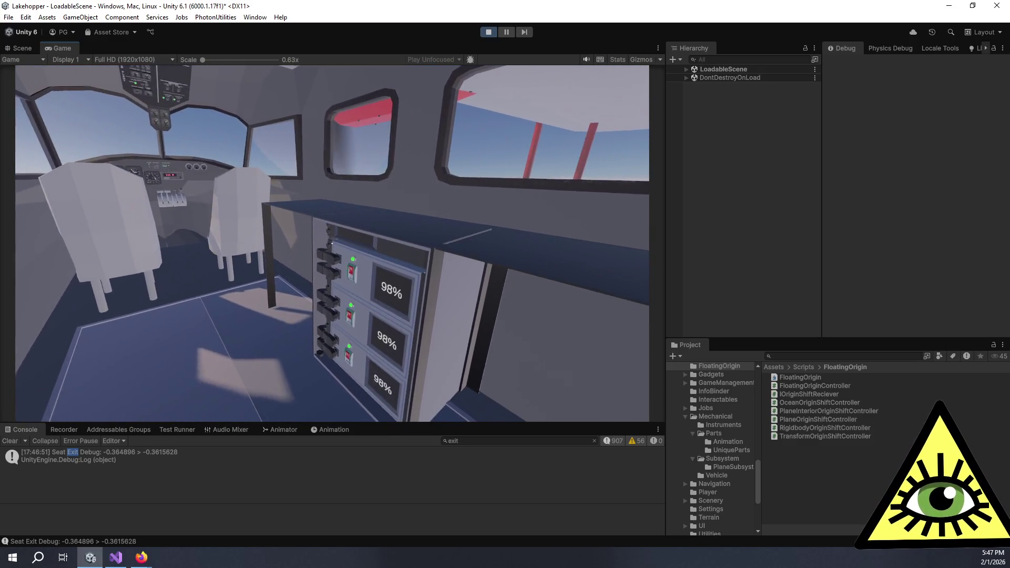
{"action": "left_click", "coordinate": [332, 243]}
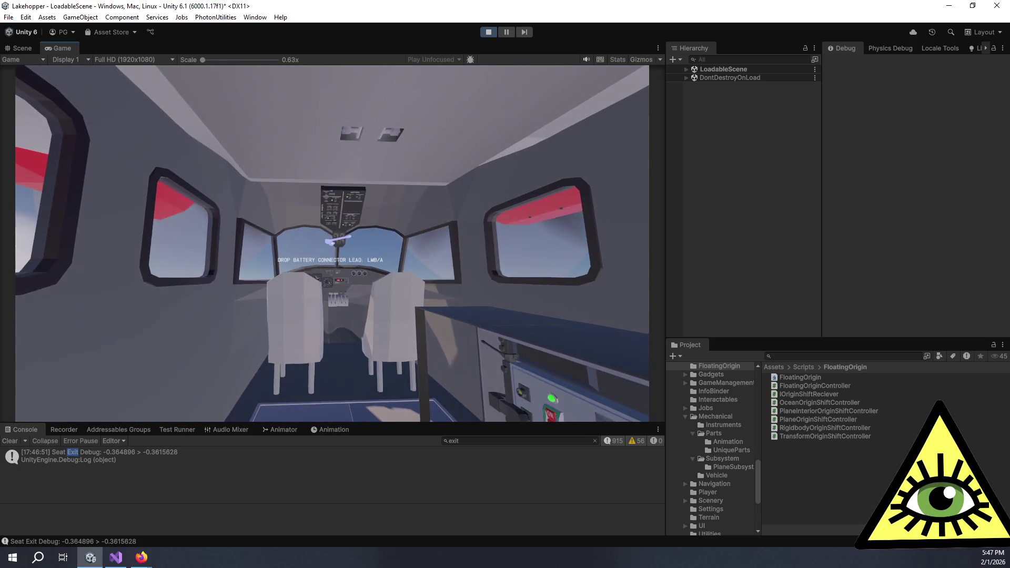
{"action": "left_click", "coordinate": [331, 243]}
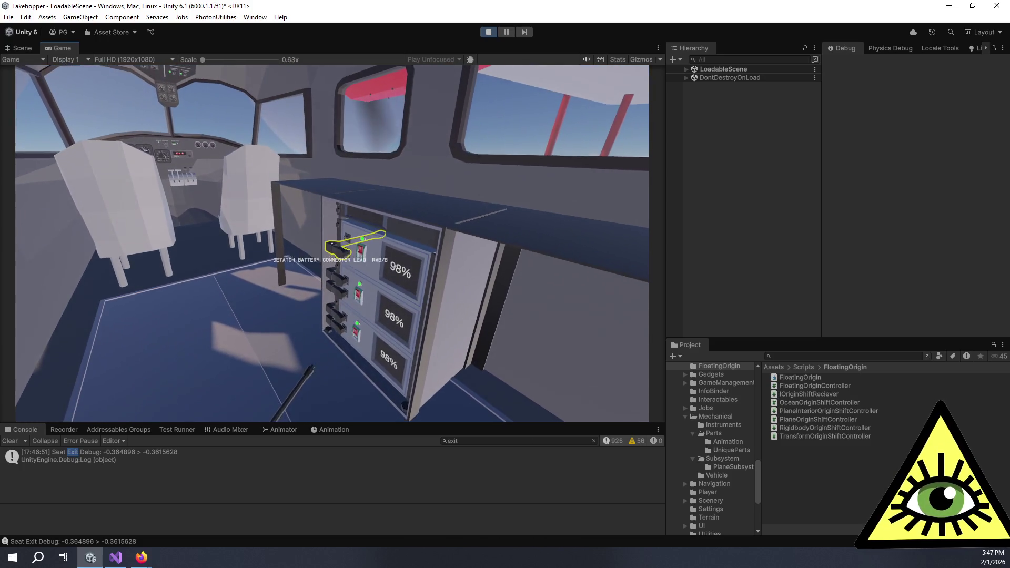
{"action": "right_click", "coordinate": [332, 243]}
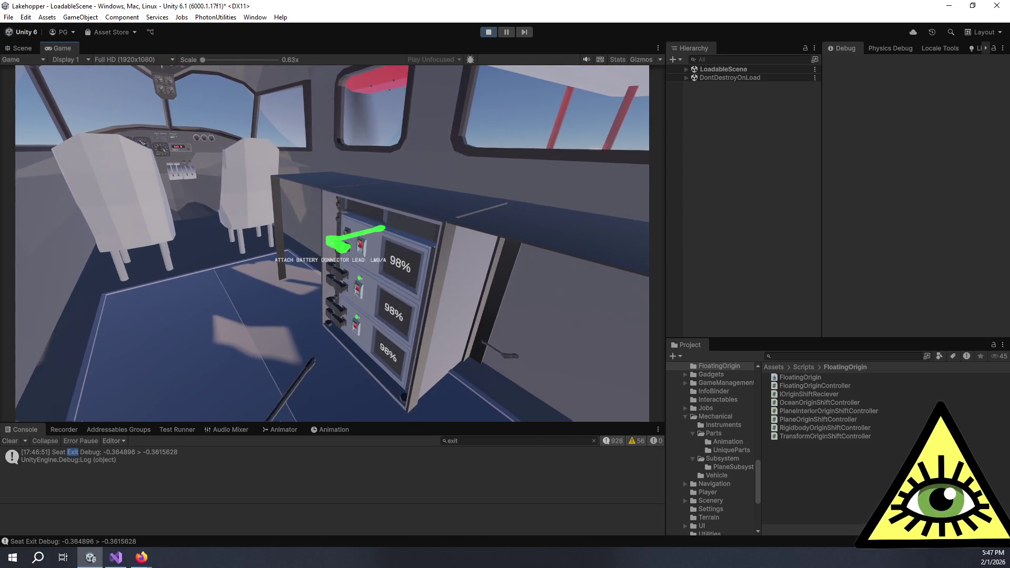
{"action": "left_click", "coordinate": [332, 243]}
Step: Pick up and drop the battery connector lead again, then pause the game
{"action": "left_click", "coordinate": [332, 243]}
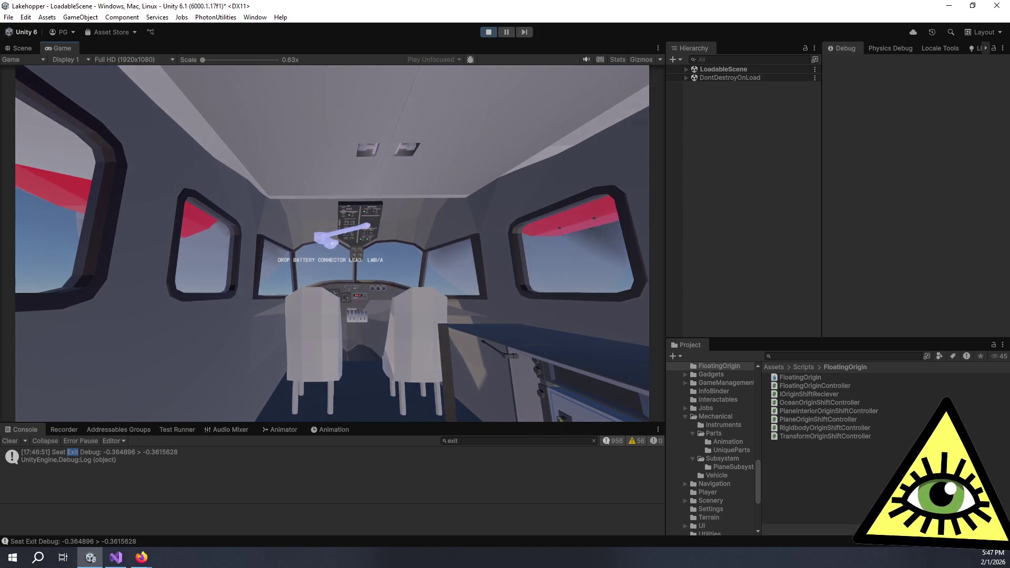
{"action": "left_click", "coordinate": [331, 243]}
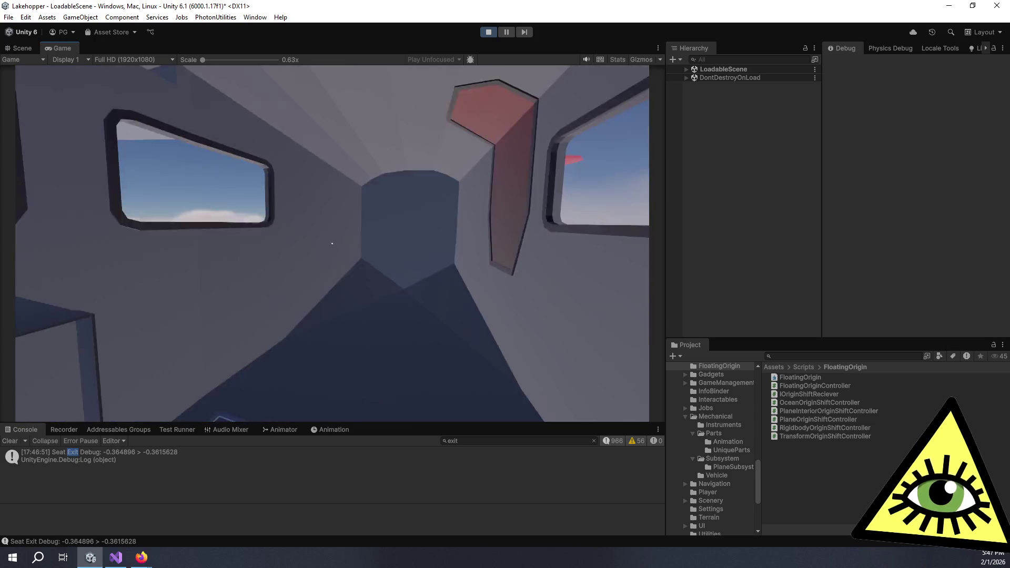
{"action": "key", "text": "ctrl+shift+p"}
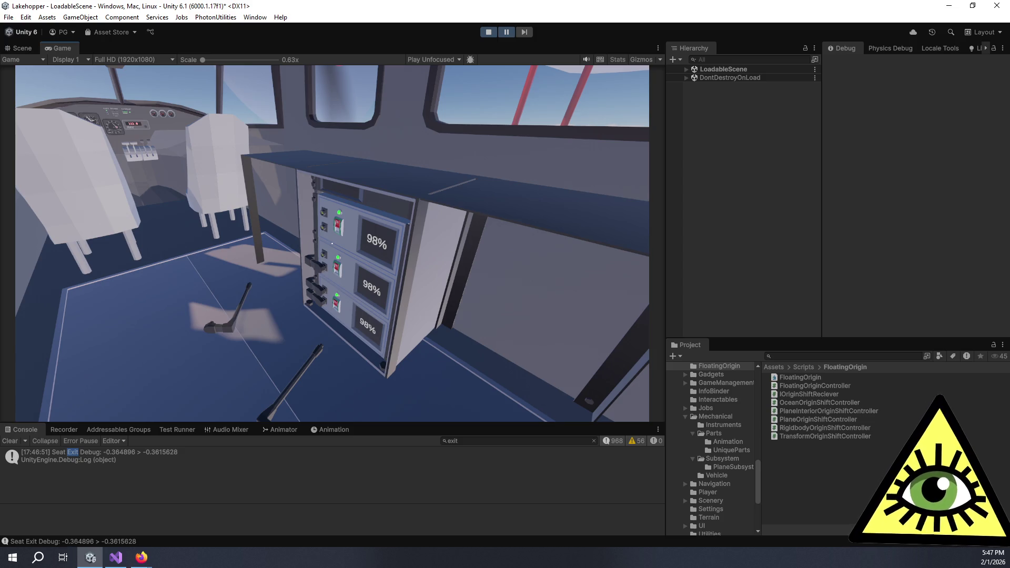
{"action": "key", "text": "alt+Tab"}
{"action": "key", "text": "alt+Tab"}
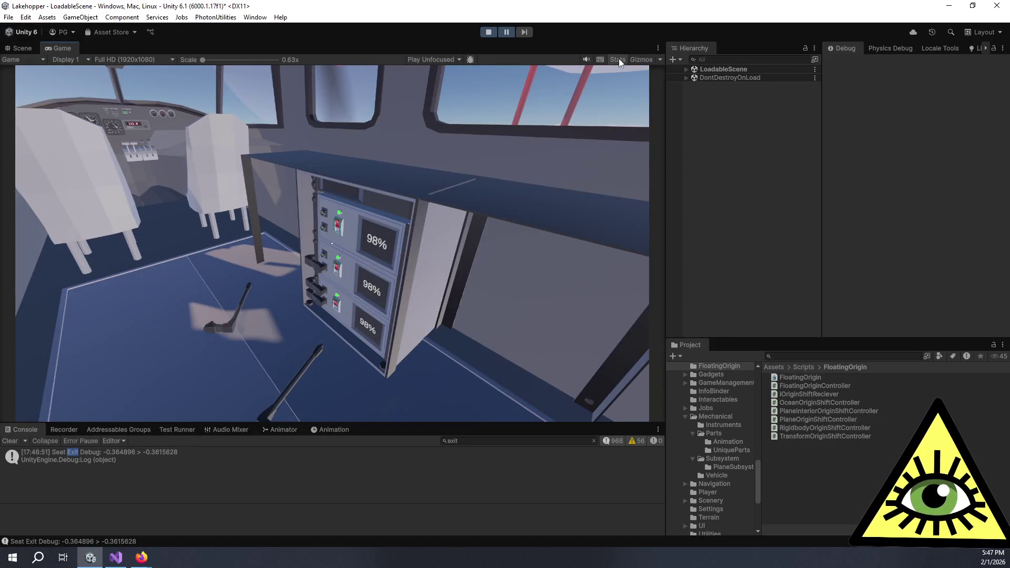
Step: Turn on the Game view Stats overlay, then pick up and drop the battery connector lead
{"action": "left_click", "coordinate": [617, 59]}
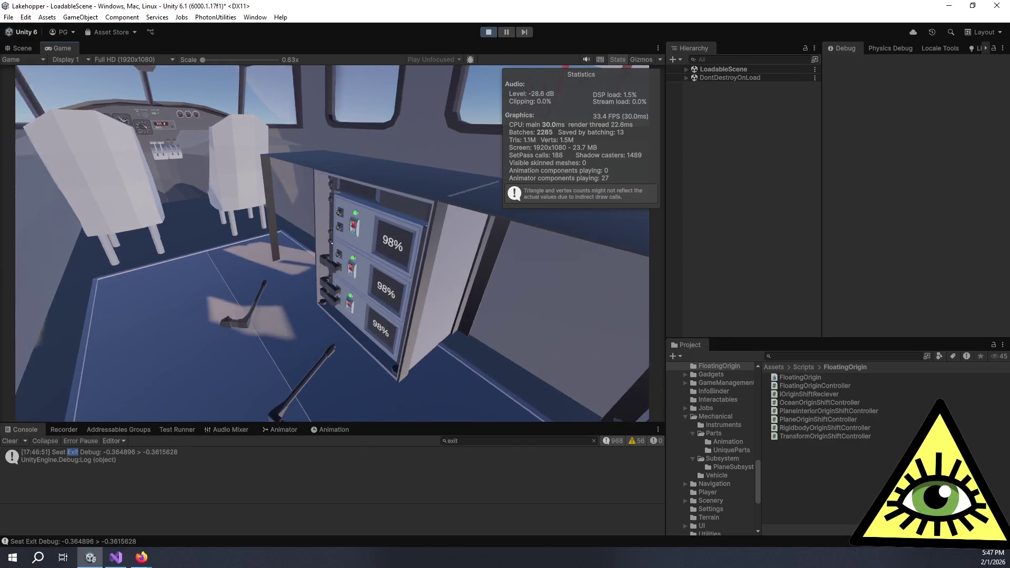
{"action": "left_click", "coordinate": [332, 244]}
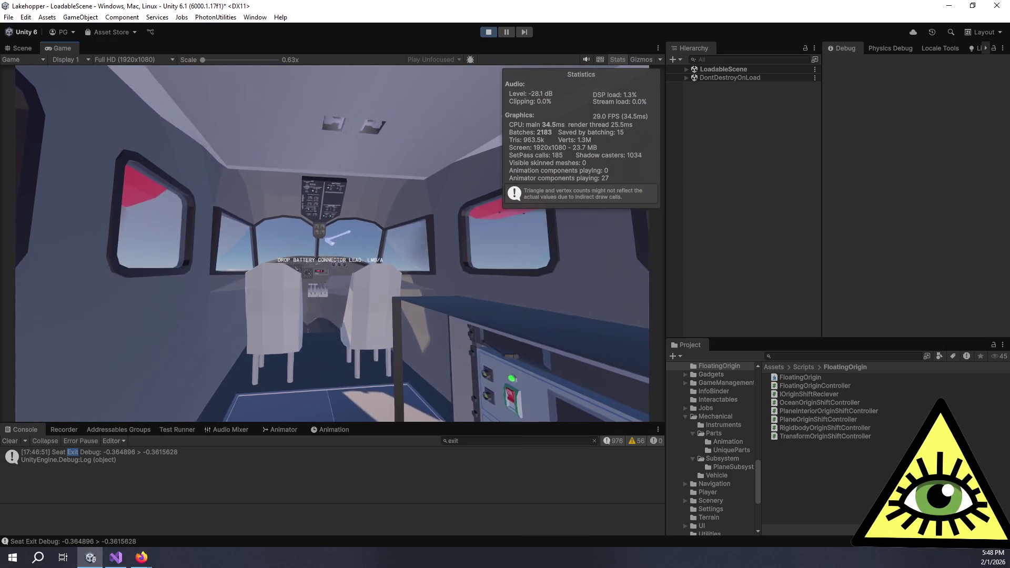
{"action": "left_click", "coordinate": [332, 243]}
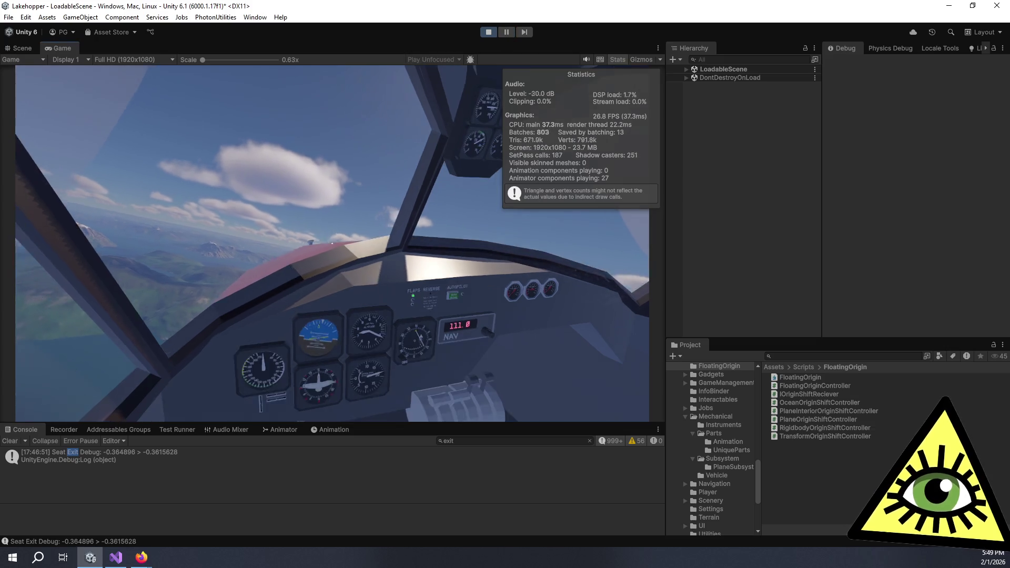
Step: Walk from the copilot seat out the rear door, then pause the game
{"action": "key", "text": "e"}
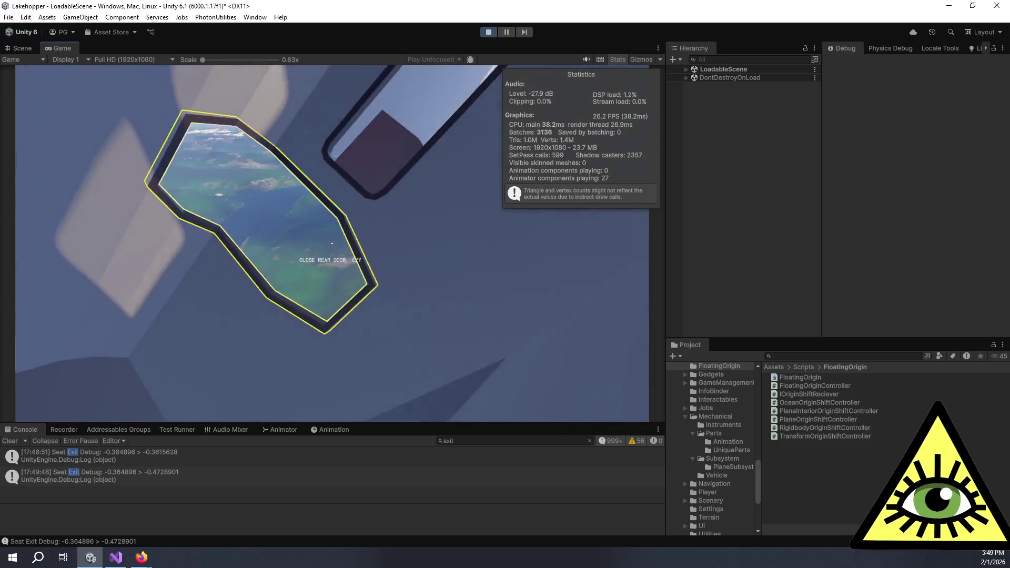
{"action": "key", "text": "w"}
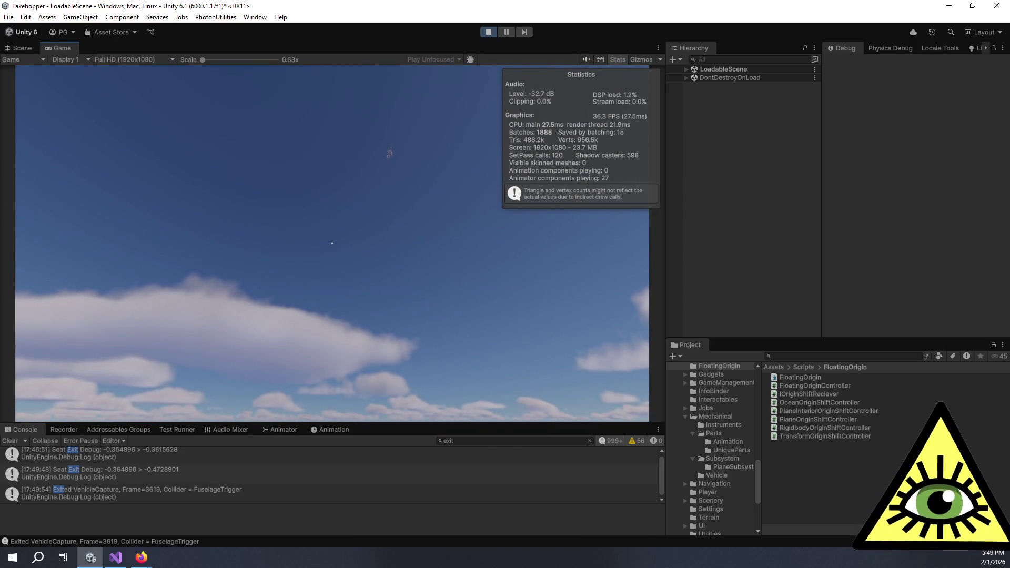
{"action": "key", "text": "ctrl+shift+p"}
Step: Show the Exited VehicleCapture stack trace in a taller console and open its logging line
{"action": "left_click", "coordinate": [229, 492]}
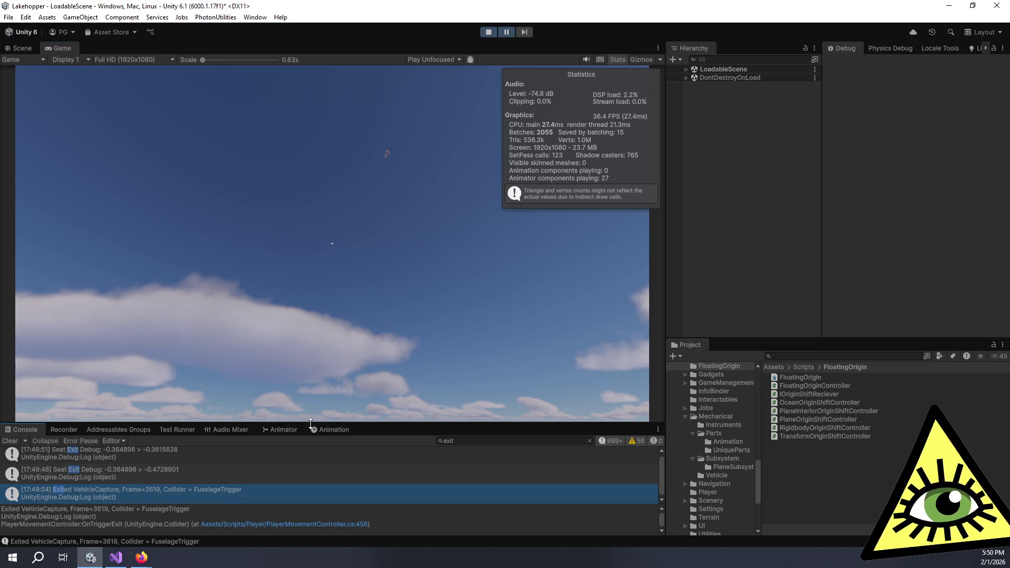
{"action": "left_click_drag", "start_coordinate": [331, 424], "coordinate": [327, 273]}
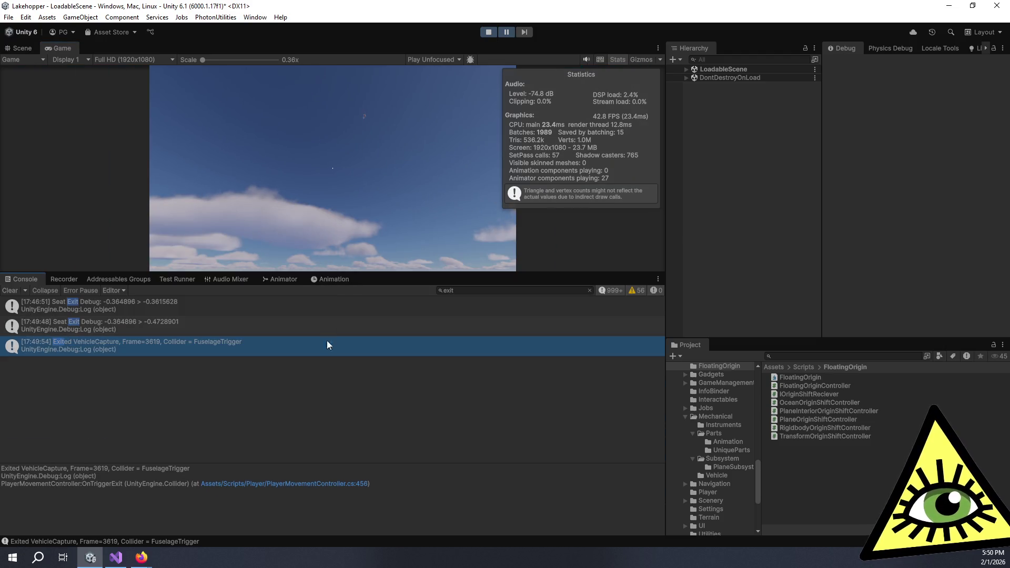
{"action": "left_click", "coordinate": [322, 483]}
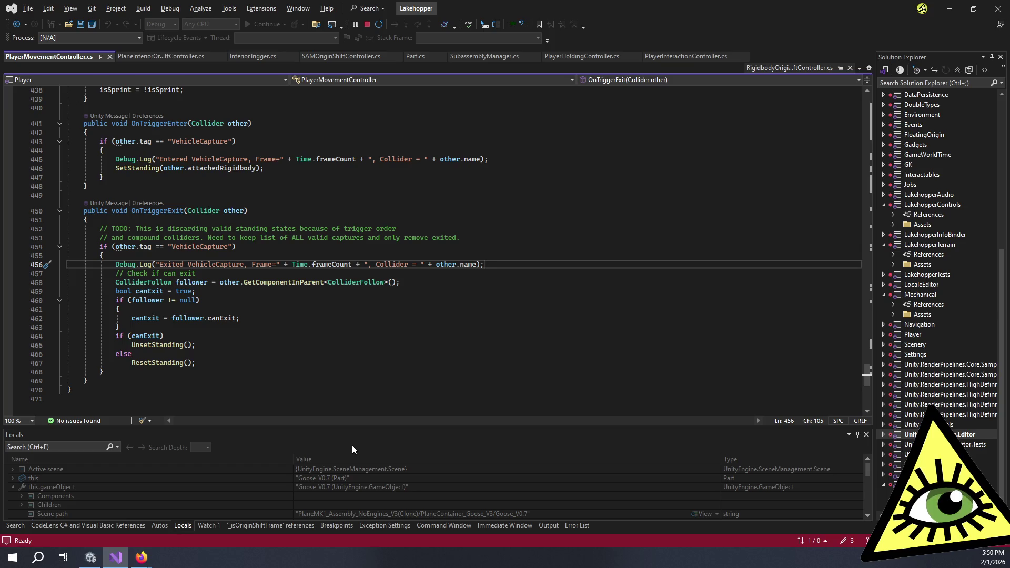
Step: Review OnTriggerExit in PlayerMovementController.cs, then return to Unity and stop play mode
{"action": "scroll", "coordinate": [347, 364], "scroll_direction": "up", "scroll_amount": 5}
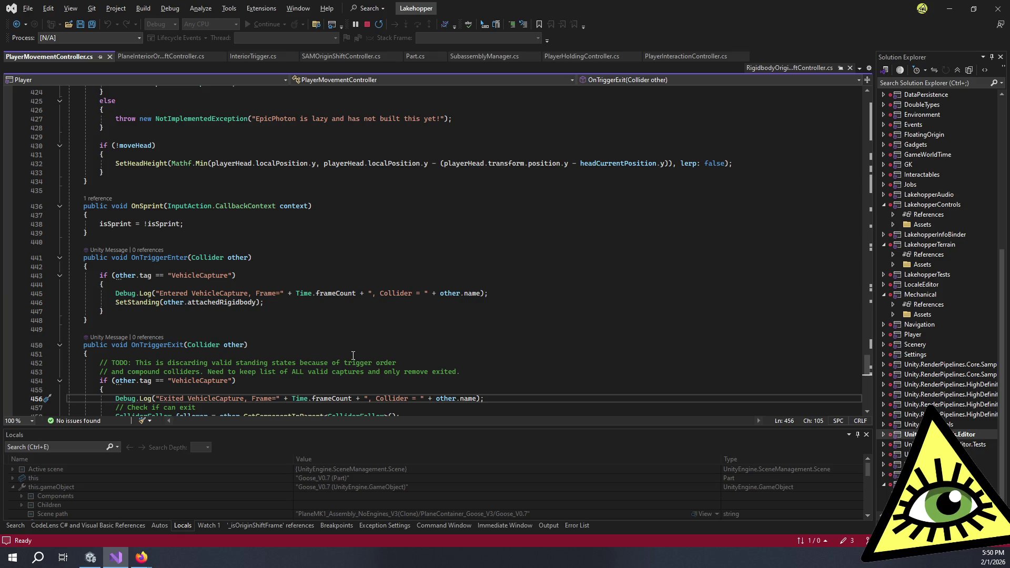
{"action": "scroll", "coordinate": [353, 355], "scroll_direction": "down", "scroll_amount": 2}
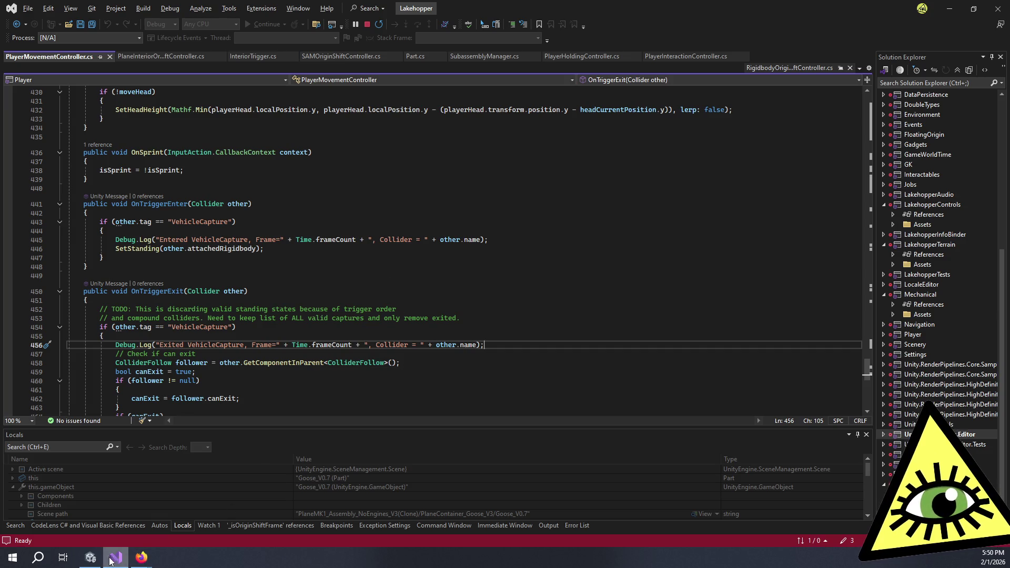
{"action": "left_click", "coordinate": [90, 557]}
{"action": "left_click", "coordinate": [493, 34]}
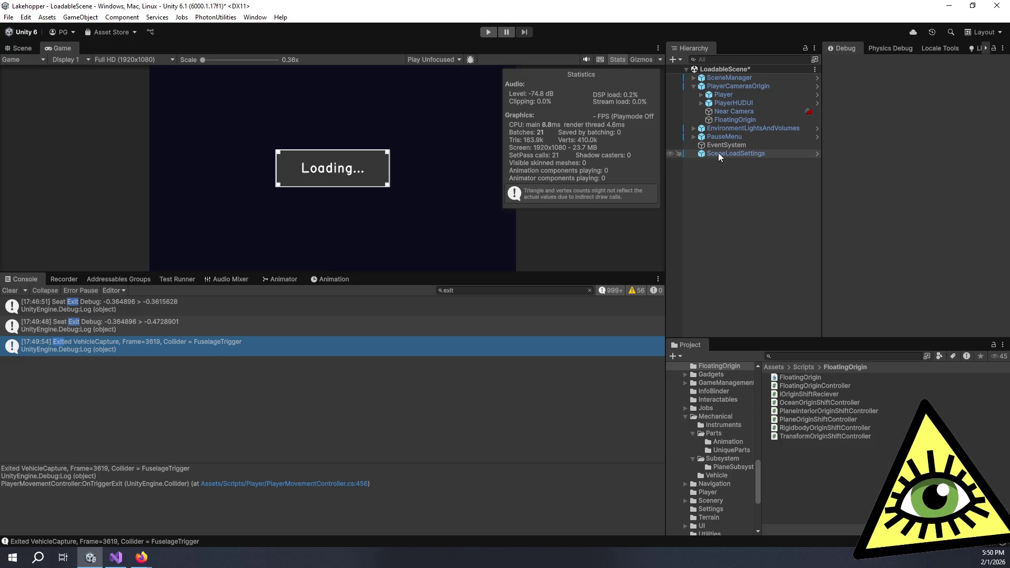
Step: Set SceneLoadSettings' Load File to Start and play the game again
{"action": "left_click", "coordinate": [717, 152]}
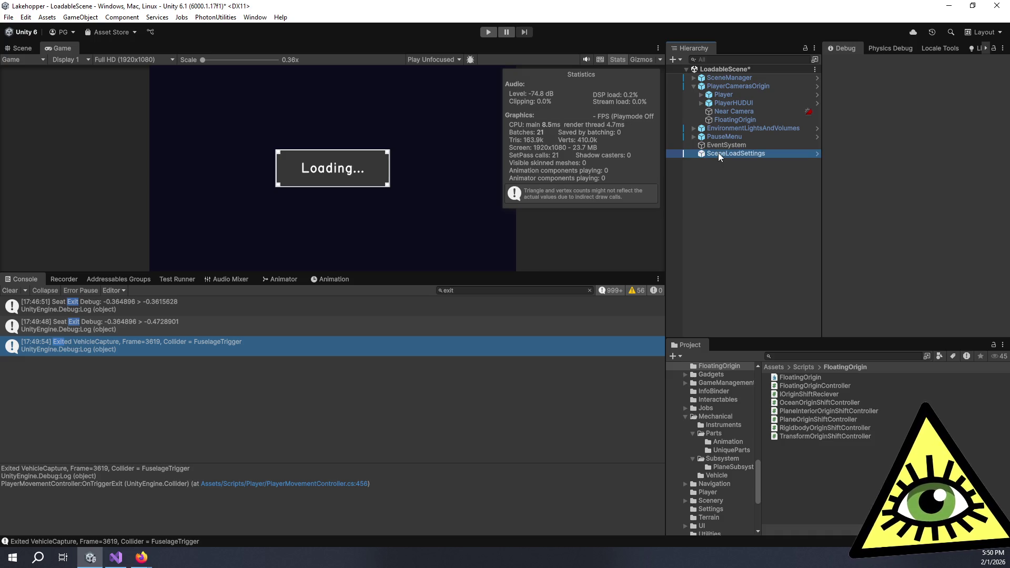
{"action": "left_click", "coordinate": [900, 251]}
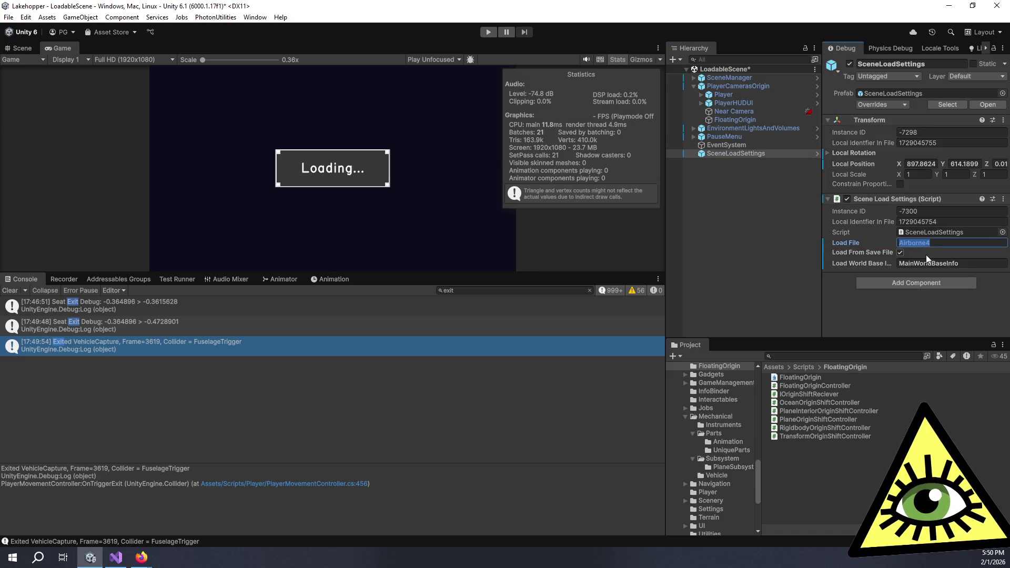
{"action": "type", "text": "Start"}
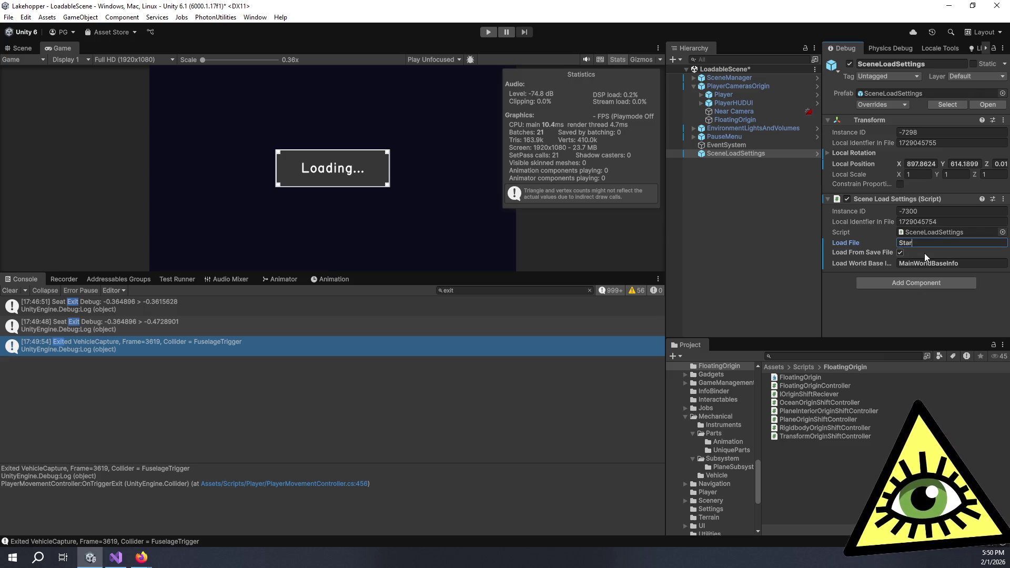
{"action": "left_click", "coordinate": [879, 330]}
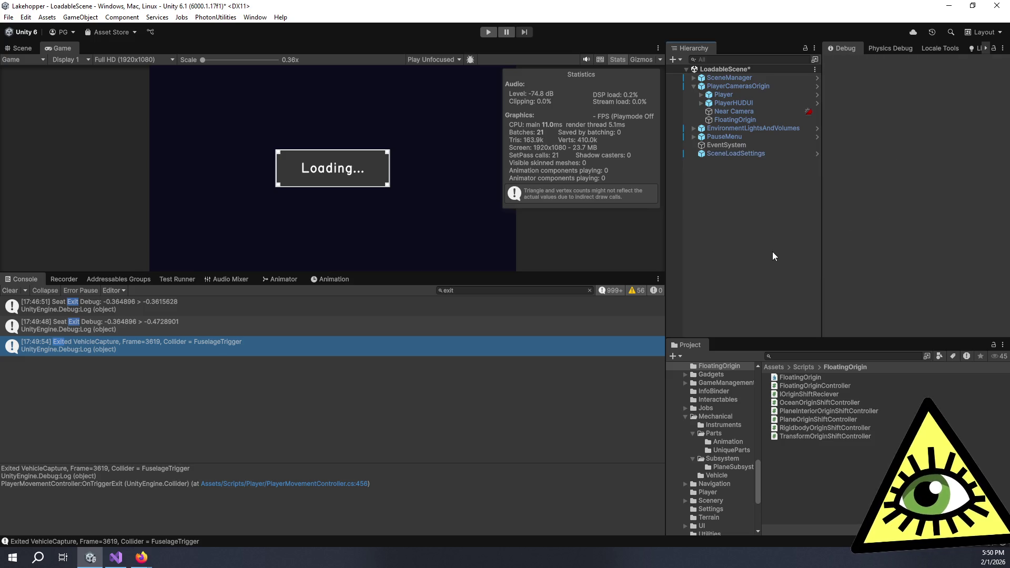
{"action": "left_click", "coordinate": [753, 154]}
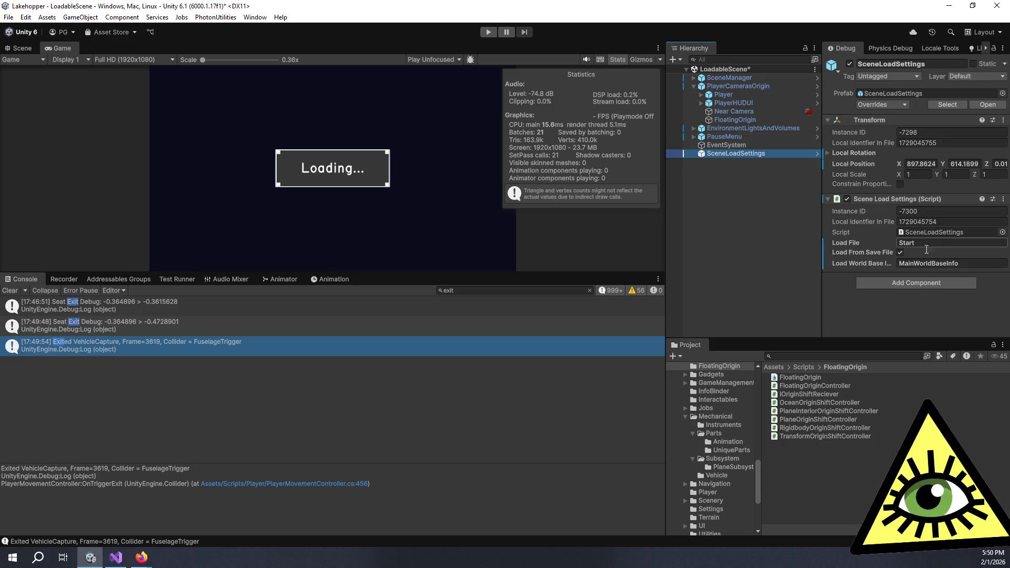
{"action": "left_click", "coordinate": [488, 33]}
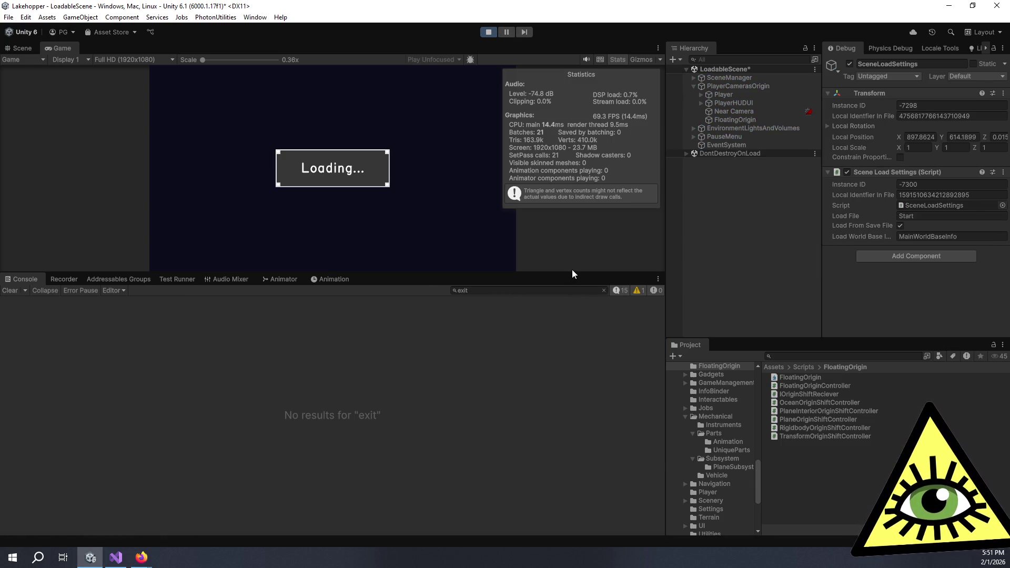
Step: Enlarge the Game view, leave the cockpit seat, and walk out the rear door onto the dock
{"action": "left_click_drag", "start_coordinate": [578, 316], "coordinate": [581, 425]}
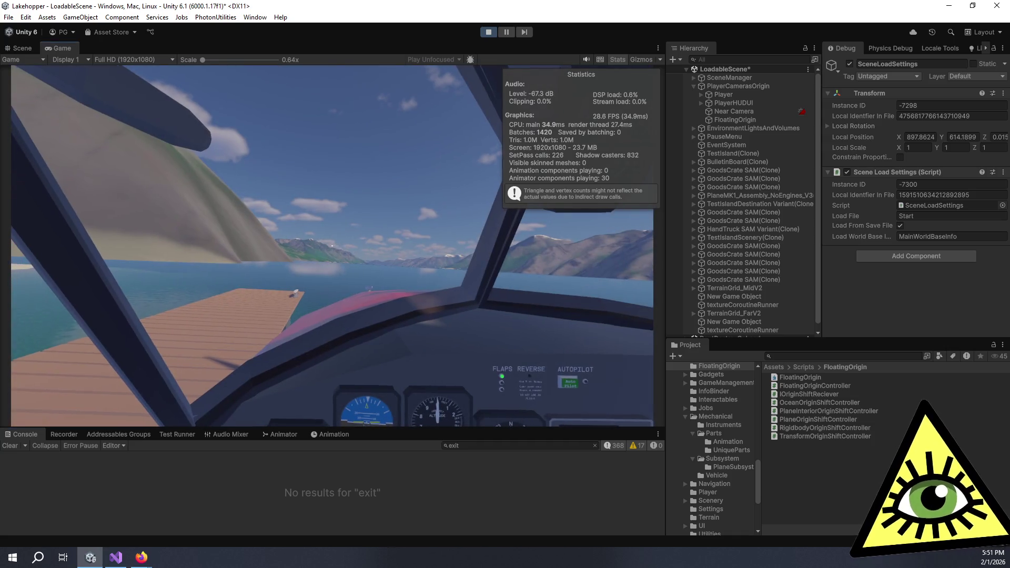
{"action": "key", "text": "e"}
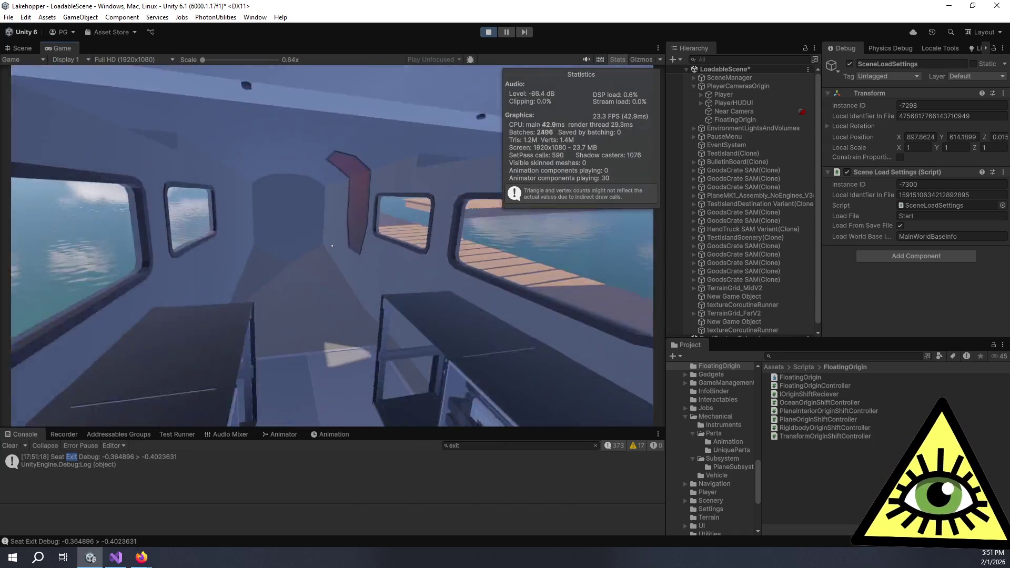
{"action": "key", "text": "w"}
{"action": "key", "text": "e"}
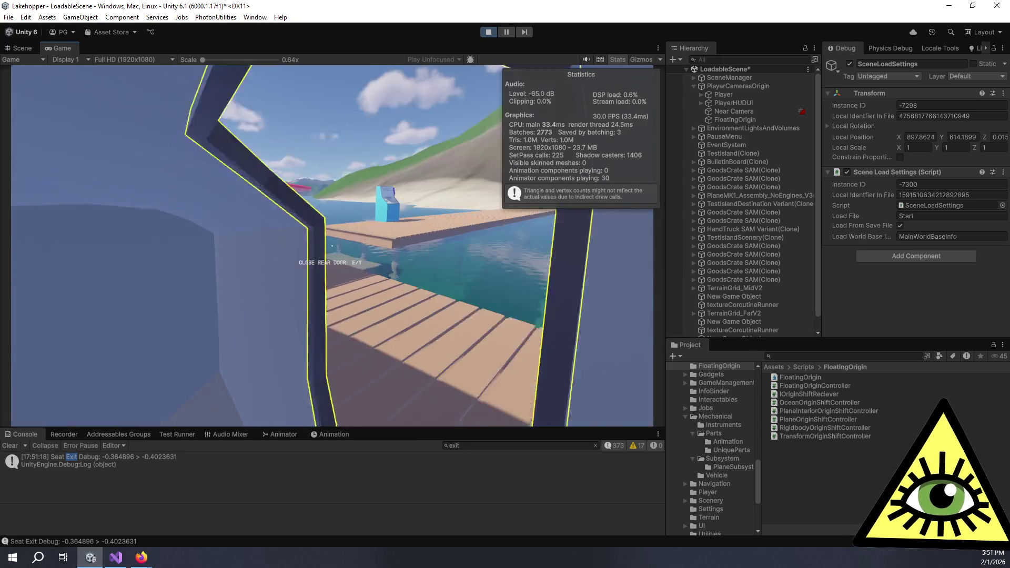
{"action": "key", "text": "w"}
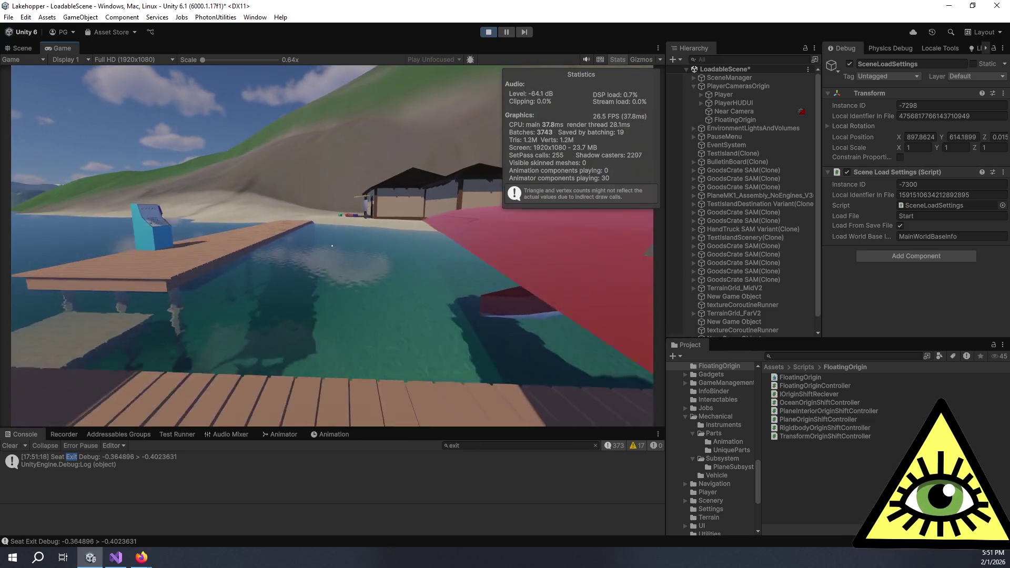
{"action": "key", "text": "w"}
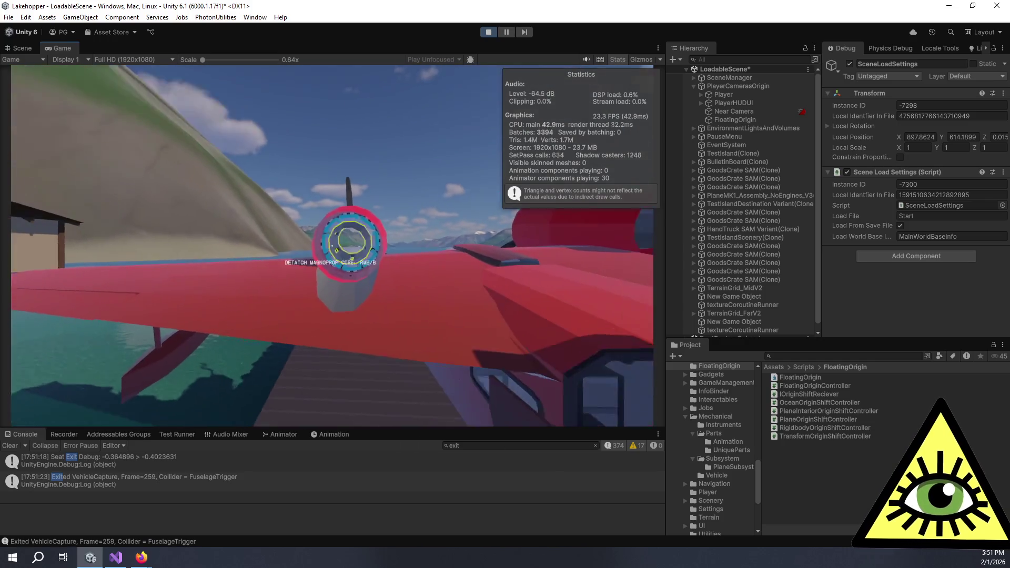
Step: Open the F1 debug panel, select Prop Blade SAM, and spawn it onto the dock
{"action": "key", "text": "F1"}
{"action": "scroll", "coordinate": [165, 320], "scroll_direction": "down", "scroll_amount": 3}
{"action": "scroll", "coordinate": [165, 321], "scroll_direction": "down", "scroll_amount": 1}
{"action": "scroll", "coordinate": [147, 262], "scroll_direction": "down", "scroll_amount": 1}
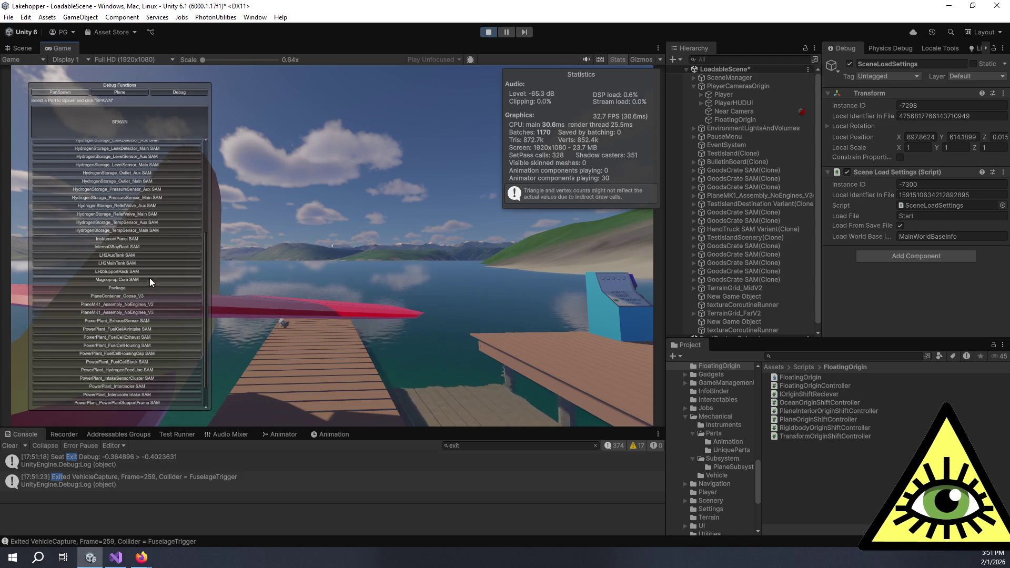
{"action": "scroll", "coordinate": [153, 283], "scroll_direction": "down", "scroll_amount": 2}
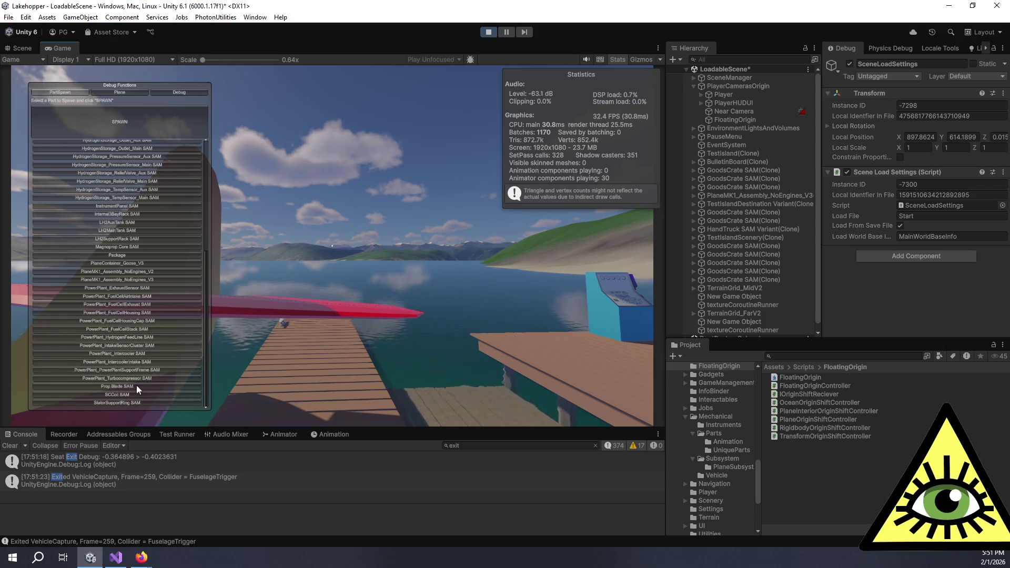
{"action": "left_click", "coordinate": [123, 386]}
{"action": "left_click", "coordinate": [113, 122]}
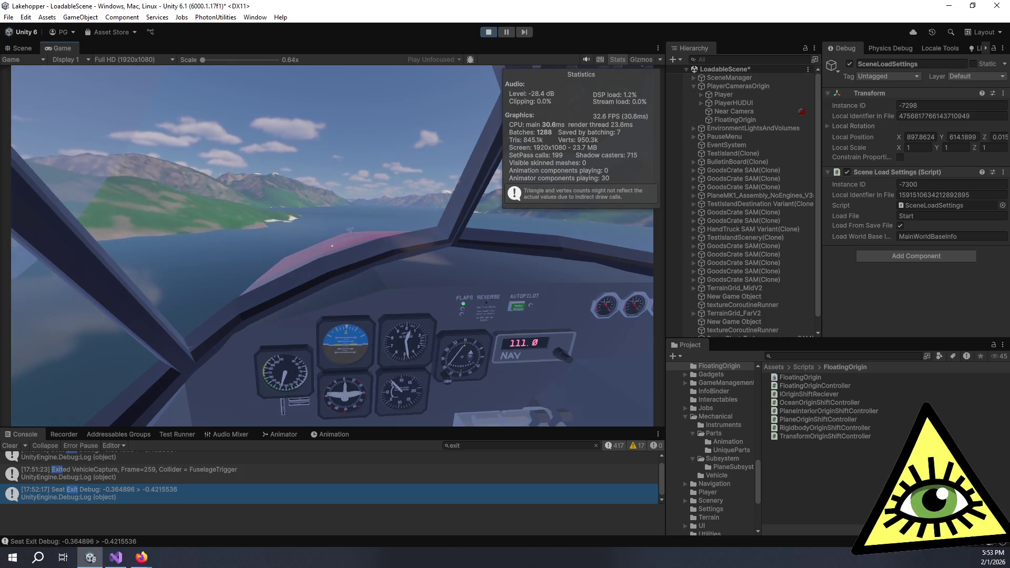
Step: Leave the pilot seat for the cabin, sit back, then step out again facing the gauge cabinet
{"action": "key", "text": "e"}
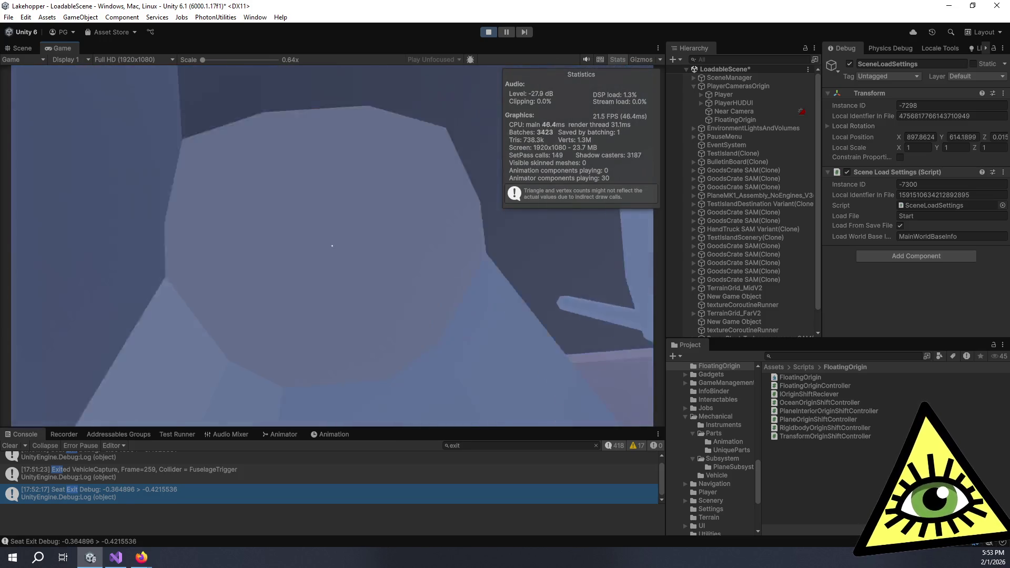
{"action": "key", "text": "e"}
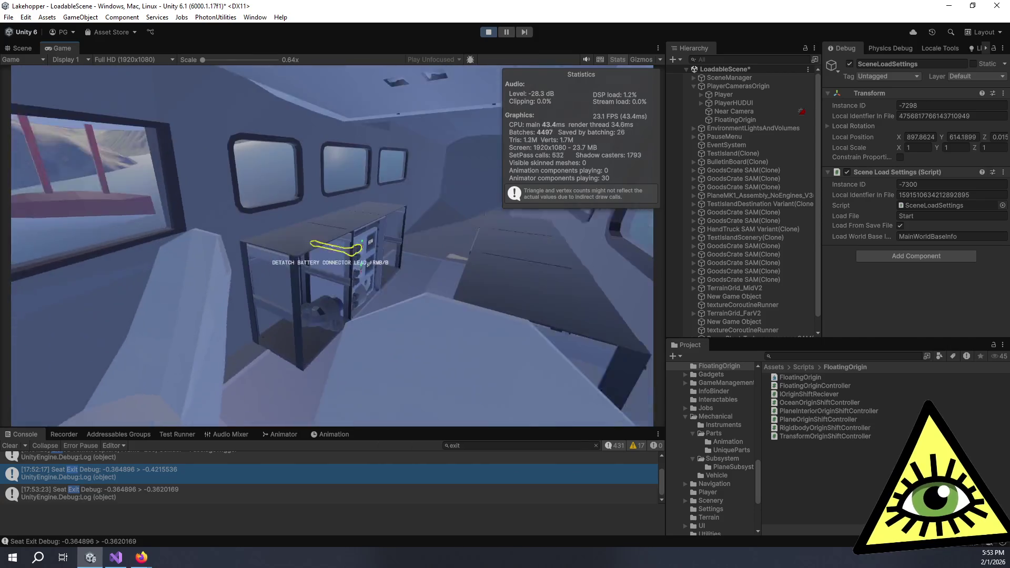
{"action": "key", "text": "e"}
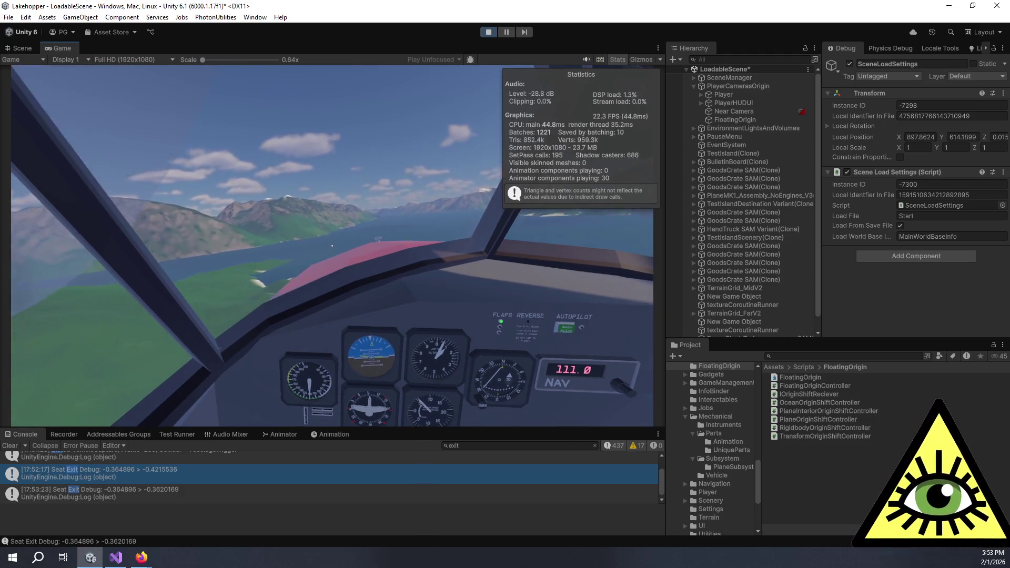
{"action": "key", "text": "e"}
{"action": "key", "text": "s"}
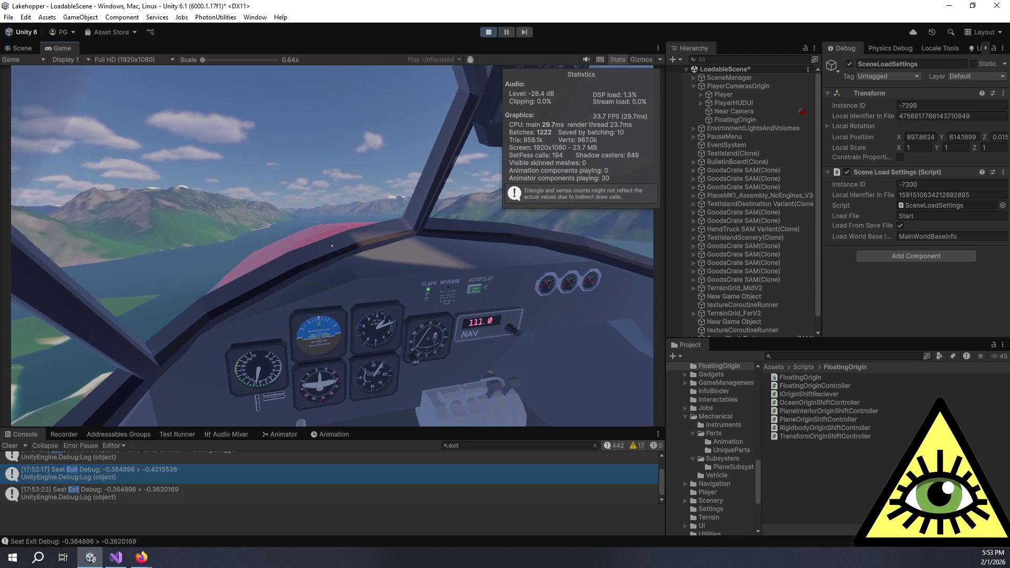
Step: Return to the pilot seat, switch to the rear seat and cabin, then exit into the cabin again
{"action": "key", "text": "e"}
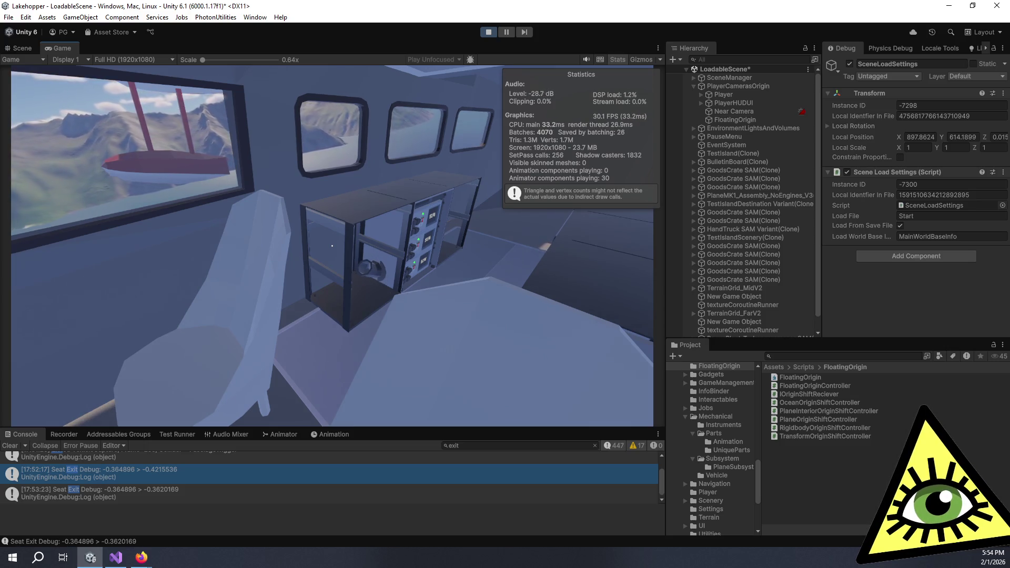
{"action": "key", "text": "e"}
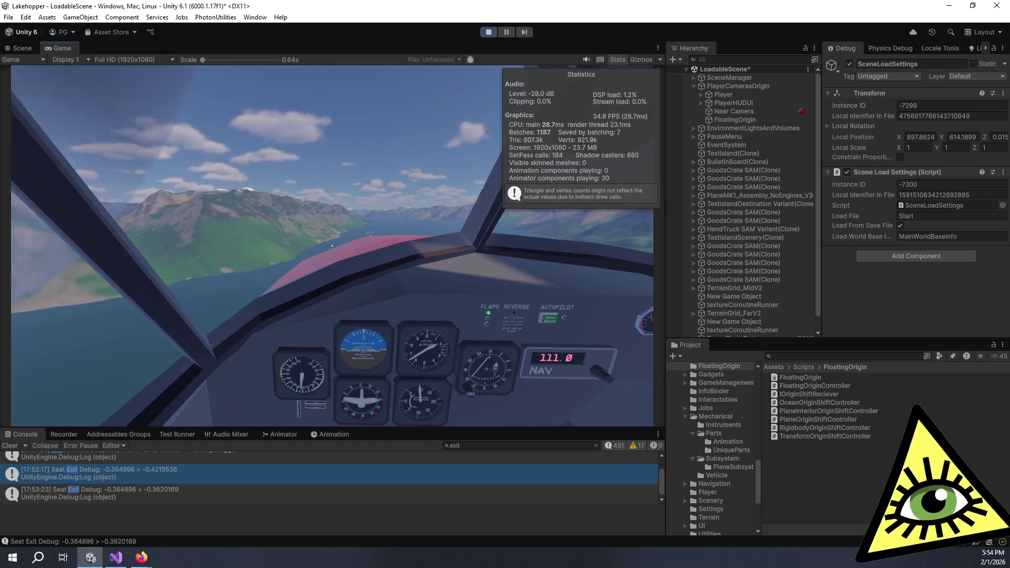
{"action": "key", "text": "e"}
{"action": "key", "text": "e"}
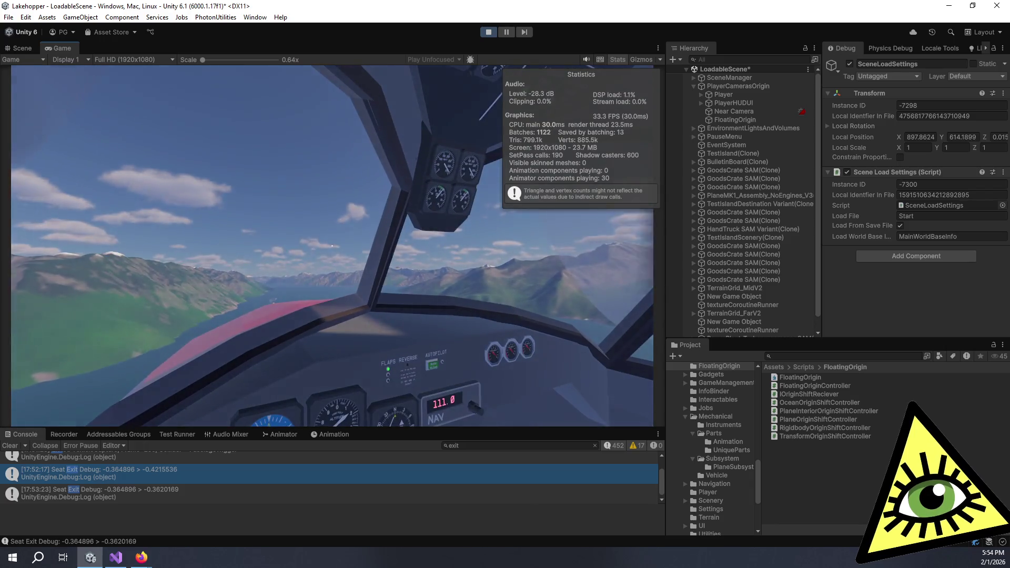
{"action": "key", "text": "e"}
{"action": "key", "text": "e"}
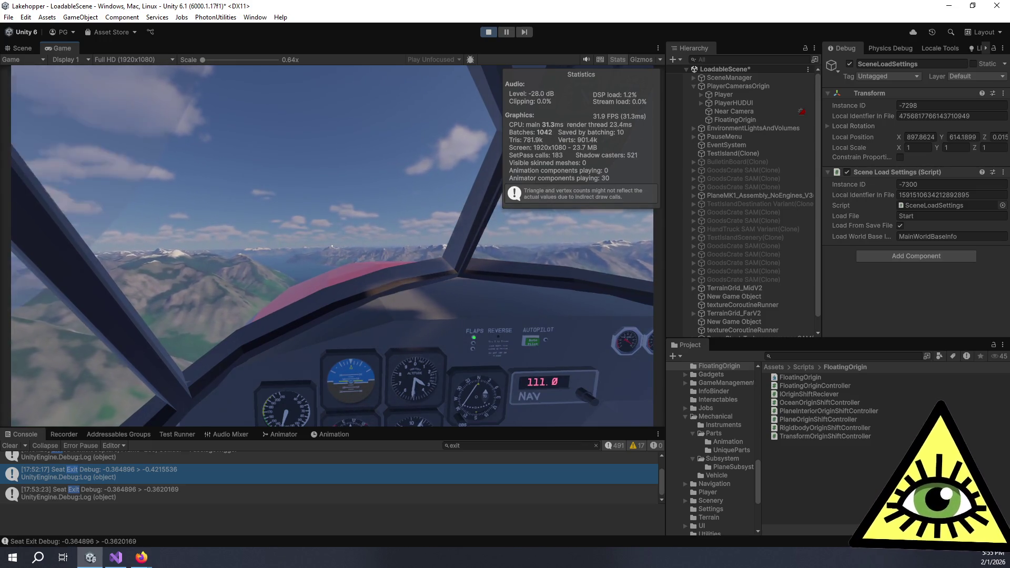
{"action": "key", "text": "e"}
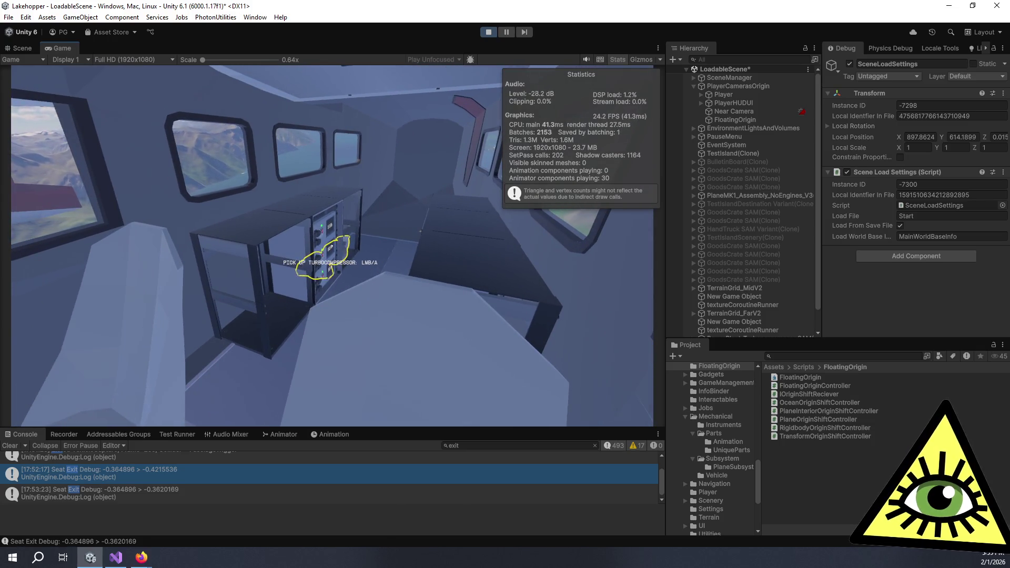
Step: Sit back in the pilot seat, step out to the cabin once more, return, and pause the game
{"action": "key", "text": "e"}
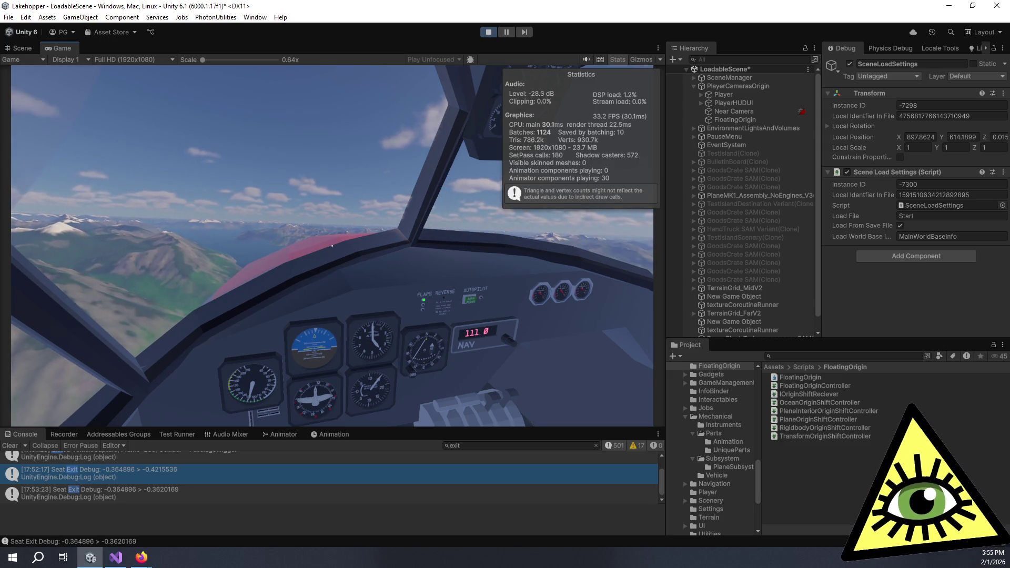
{"action": "key", "text": "e"}
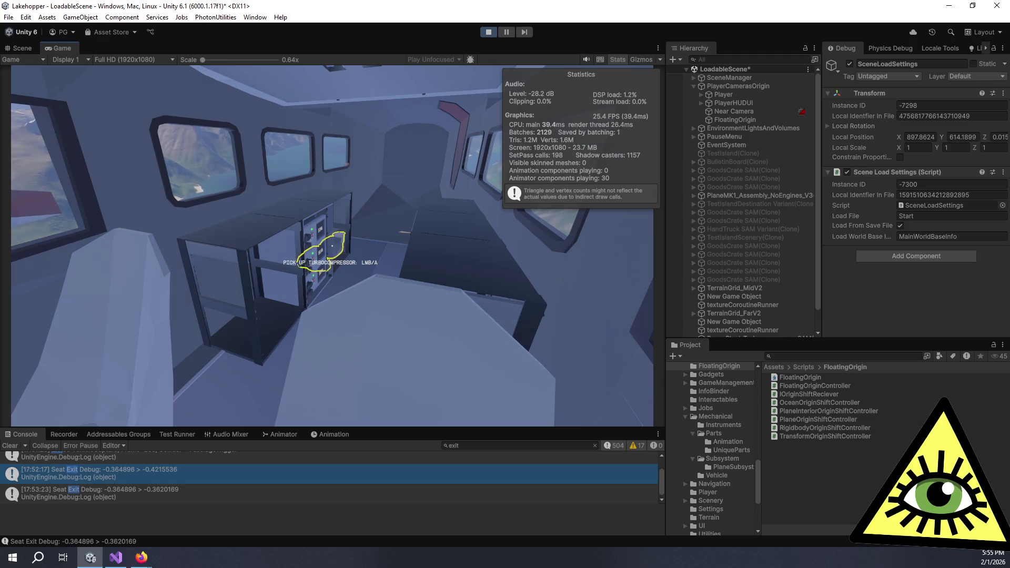
{"action": "key", "text": "e"}
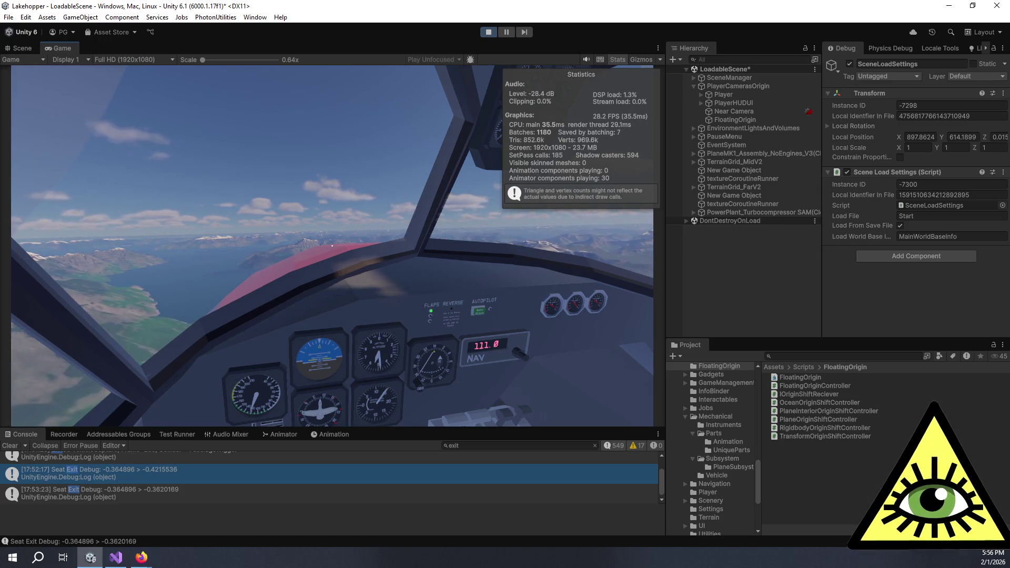
{"action": "key", "text": "Escape"}
Step: Save the running game as 'StartAir', resume play, and give the game view focus
{"action": "left_click", "coordinate": [329, 236]}
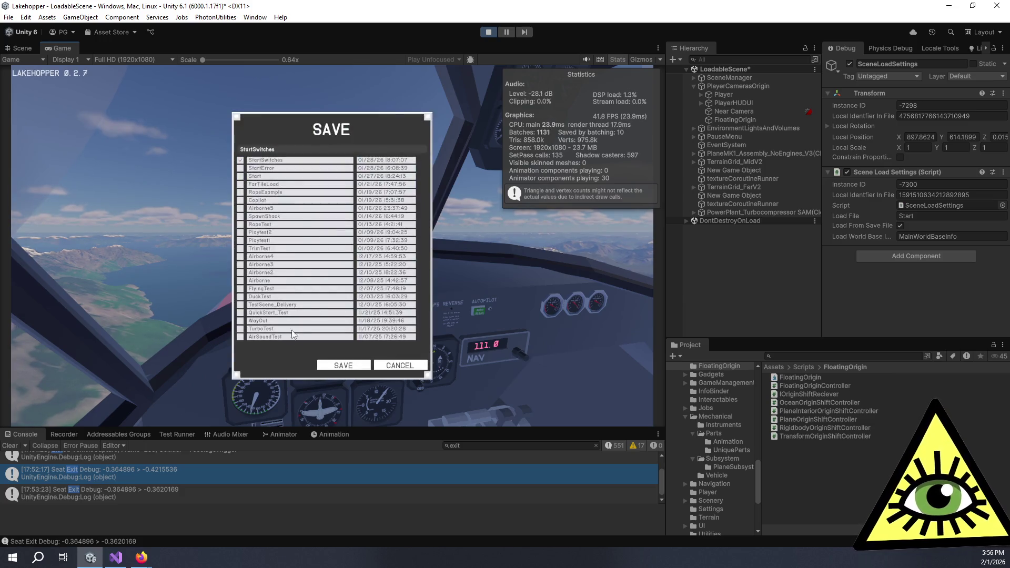
{"action": "type", "text": "StartAir"}
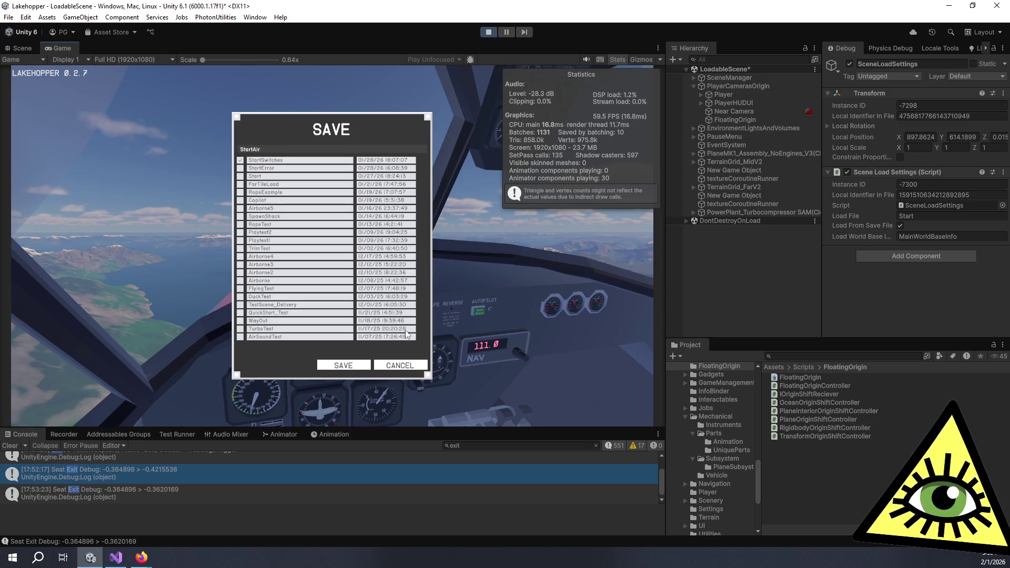
{"action": "left_click", "coordinate": [357, 363]}
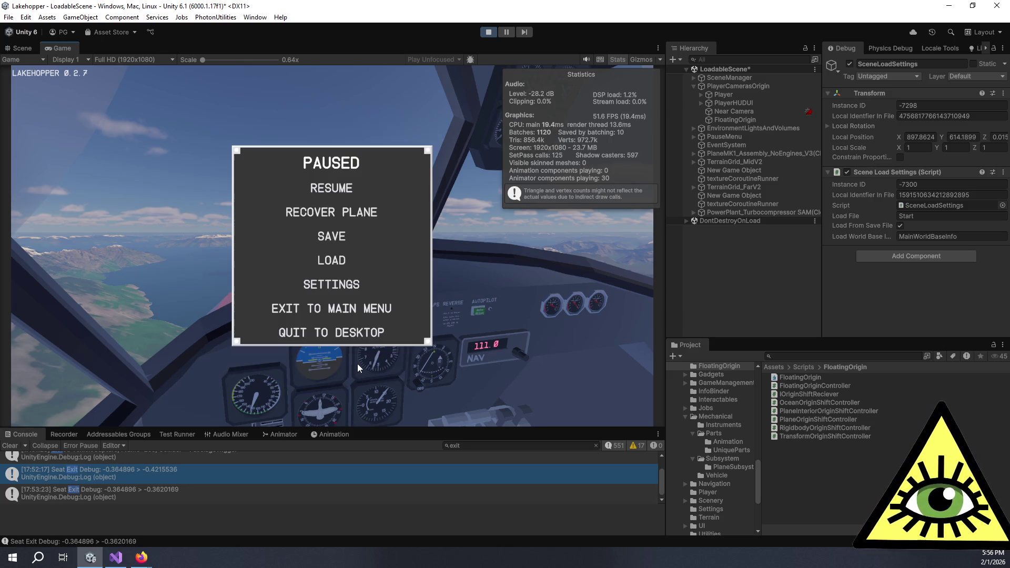
{"action": "left_click", "coordinate": [329, 192]}
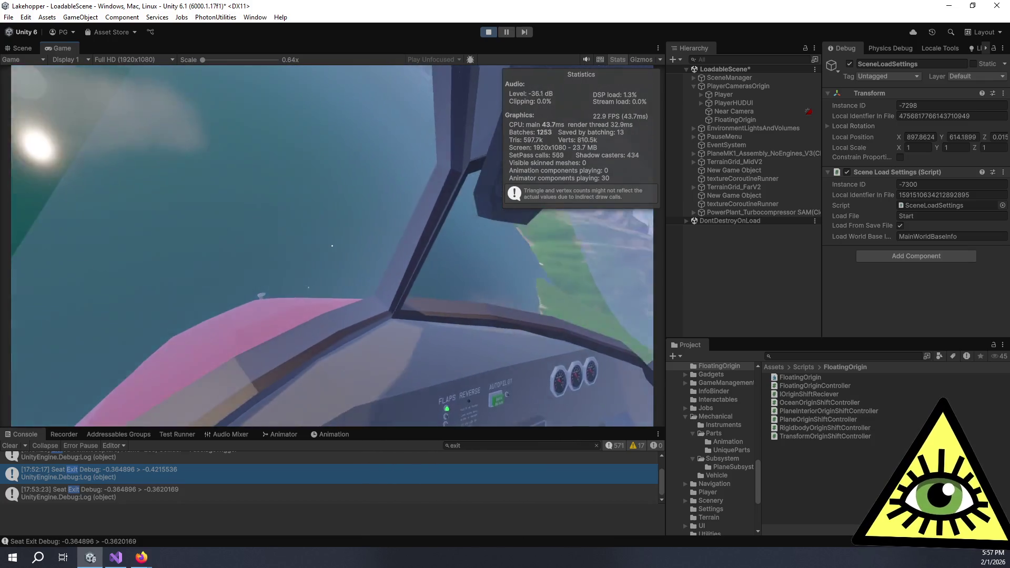
{"action": "left_click", "coordinate": [332, 245]}
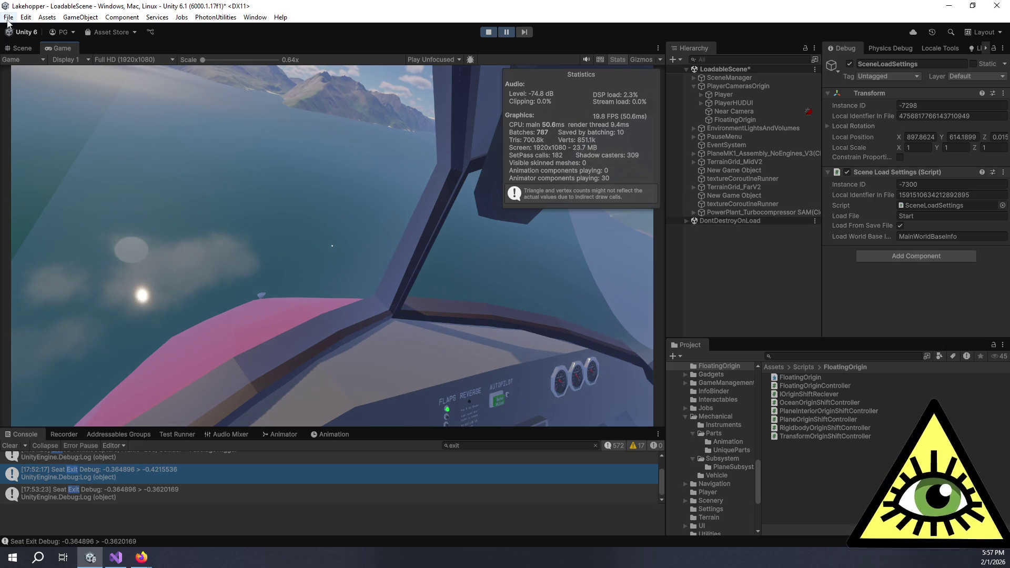
Step: In the Scene view, frame PowerPlant_Turbocompressor and orbit around its collider wireframe
{"action": "key", "text": "ctrl+1"}
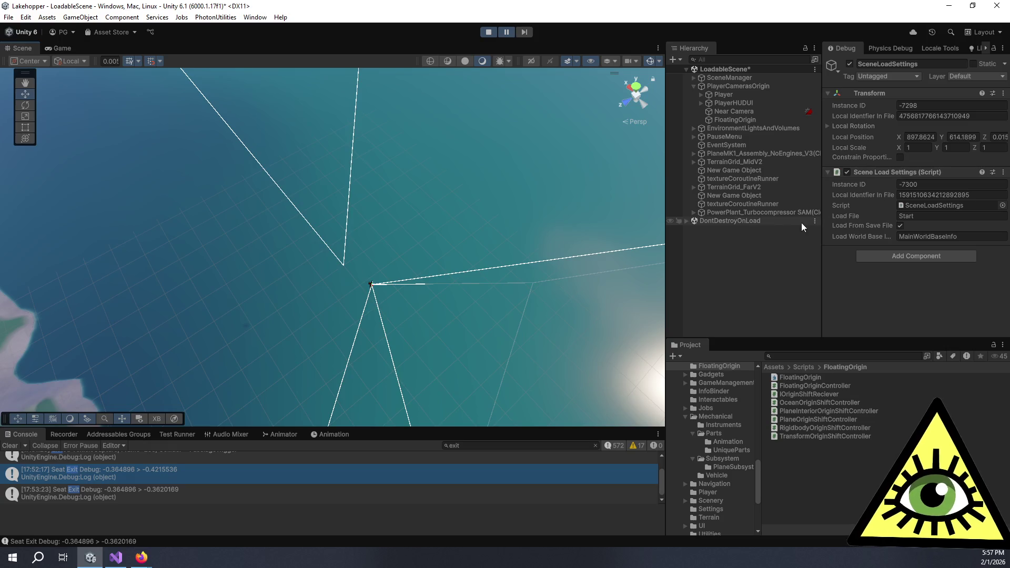
{"action": "left_click", "coordinate": [784, 212]}
{"action": "key", "text": "f"}
{"action": "mouse_move", "coordinate": [463, 368]}
{"action": "left_mouse_down"}
{"action": "mouse_move", "coordinate": [479, 492]}
{"action": "mouse_move", "coordinate": [497, 421]}
{"action": "mouse_move", "coordinate": [449, 470]}
{"action": "left_mouse_up"}
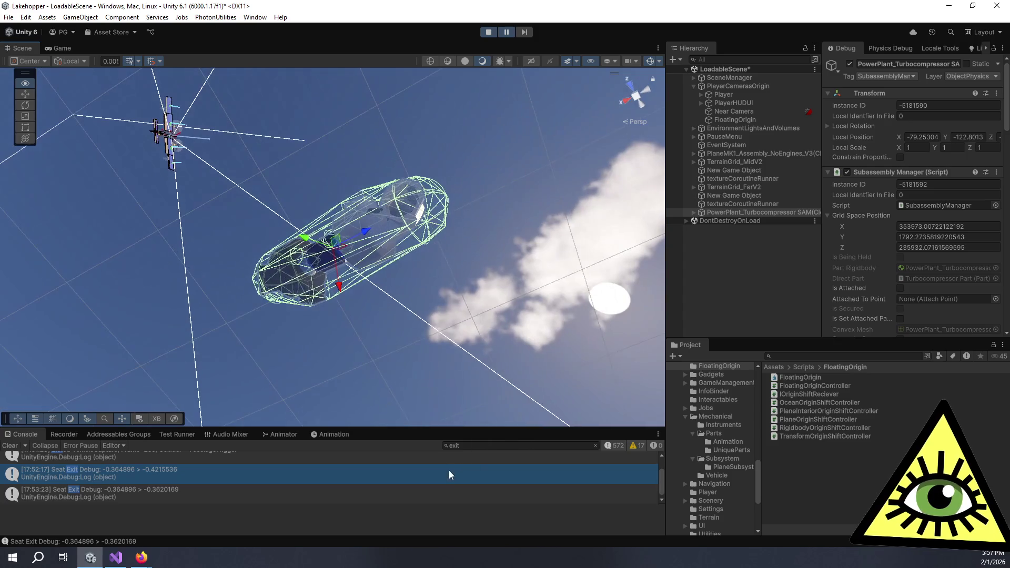
{"action": "mouse_move", "coordinate": [363, 298]}
{"action": "left_mouse_down"}
{"action": "mouse_move", "coordinate": [338, 311]}
{"action": "mouse_move", "coordinate": [295, 378]}
{"action": "left_mouse_up"}
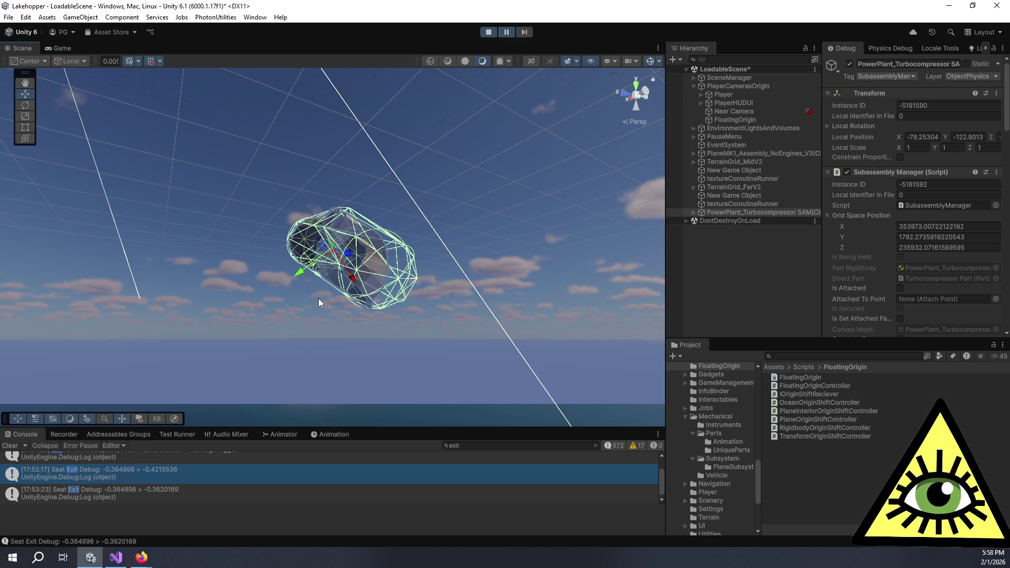
{"action": "left_click", "coordinate": [361, 289]}
{"action": "left_click", "coordinate": [690, 217]}
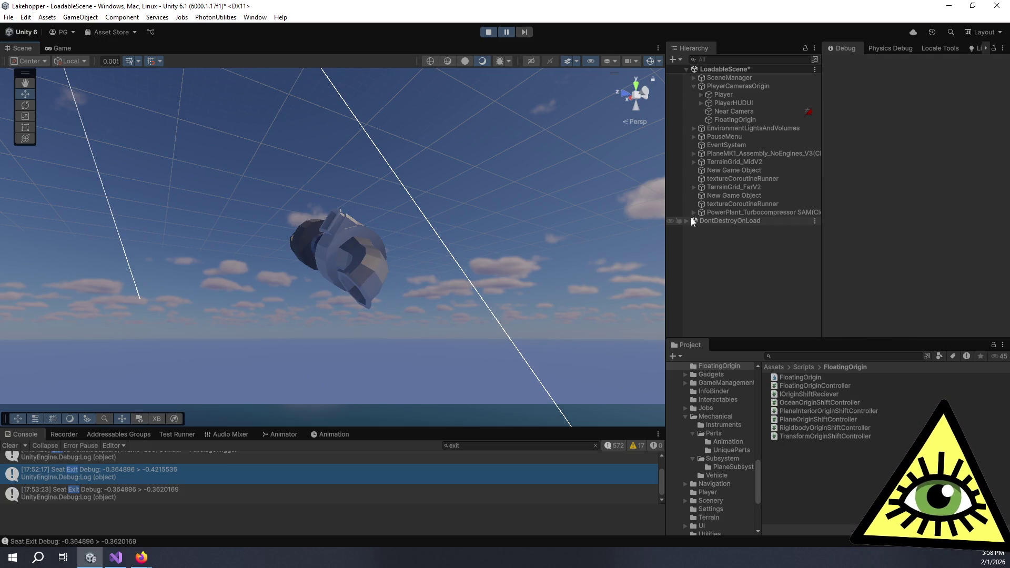
{"action": "double_click", "coordinate": [739, 213]}
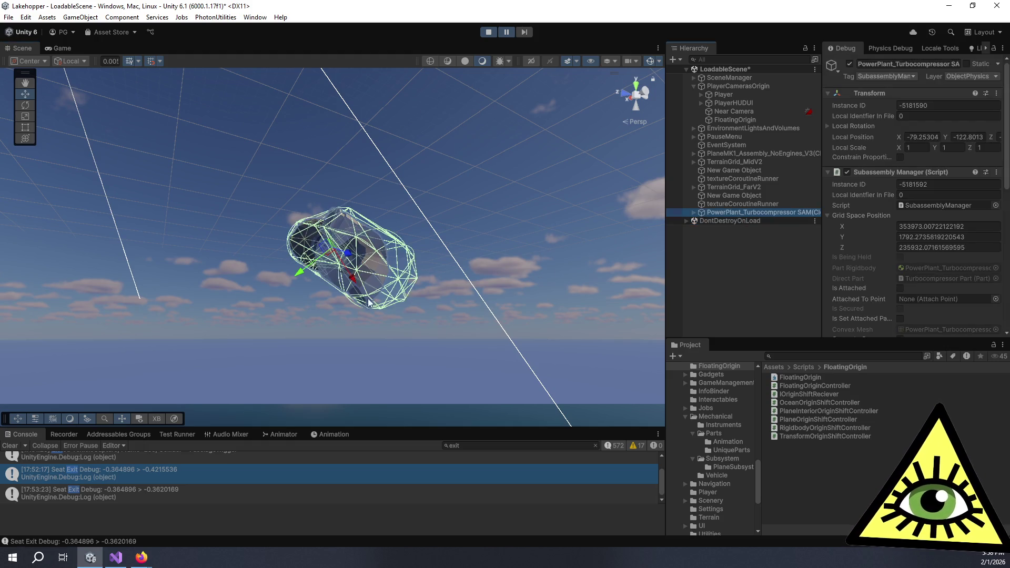
{"action": "mouse_move", "coordinate": [474, 236]}
{"action": "left_mouse_down"}
{"action": "mouse_move", "coordinate": [516, 239]}
{"action": "mouse_move", "coordinate": [702, 384]}
{"action": "mouse_move", "coordinate": [746, 443]}
{"action": "mouse_move", "coordinate": [773, 506]}
{"action": "mouse_move", "coordinate": [812, 27]}
{"action": "mouse_move", "coordinate": [887, 377]}
{"action": "mouse_move", "coordinate": [901, 313]}
{"action": "mouse_move", "coordinate": [955, 319]}
{"action": "mouse_move", "coordinate": [687, 426]}
{"action": "mouse_move", "coordinate": [731, 405]}
{"action": "mouse_move", "coordinate": [763, 411]}
{"action": "mouse_move", "coordinate": [784, 442]}
{"action": "mouse_move", "coordinate": [692, 478]}
{"action": "mouse_move", "coordinate": [334, 210]}
{"action": "mouse_move", "coordinate": [308, 234]}
{"action": "mouse_move", "coordinate": [367, 273]}
{"action": "mouse_move", "coordinate": [532, 308]}
{"action": "left_mouse_up"}
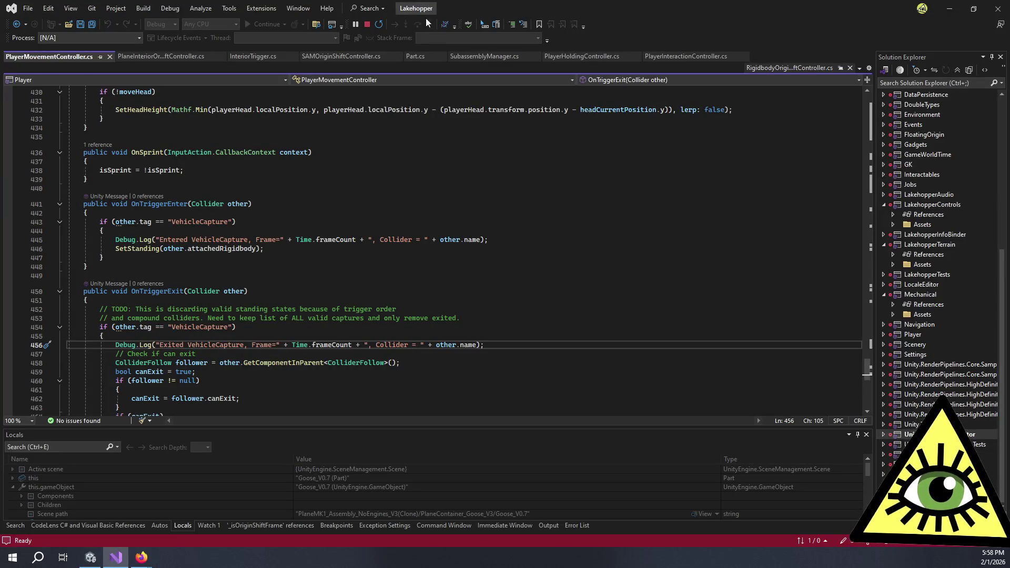
Step: Open PlaneInteriorOriginShiftController.cs in Visual Studio
{"action": "left_click", "coordinate": [155, 55]}
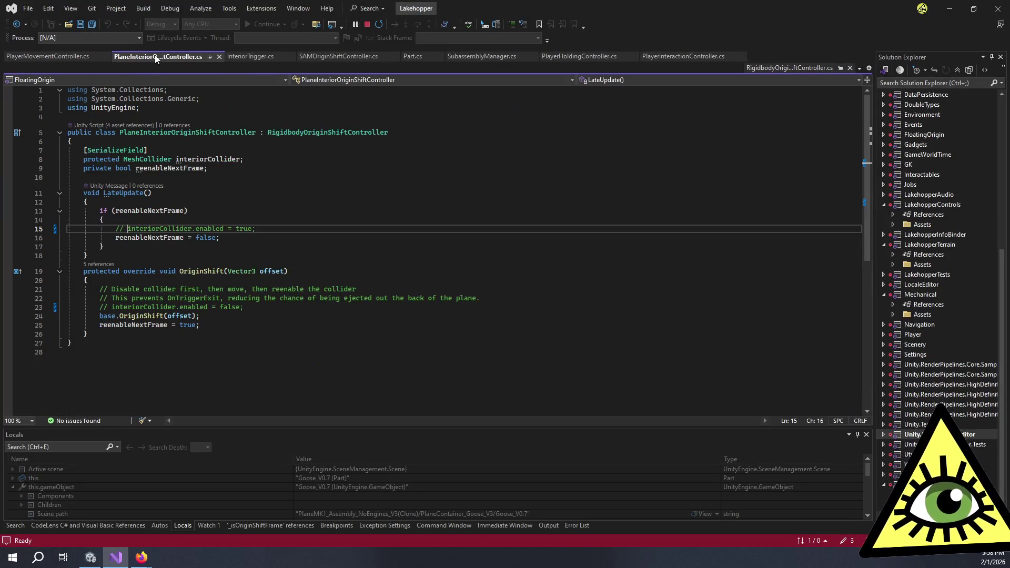
Step: Read the OriginShift method at line 24, then return to the Unity Editor
{"action": "left_click", "coordinate": [200, 315]}
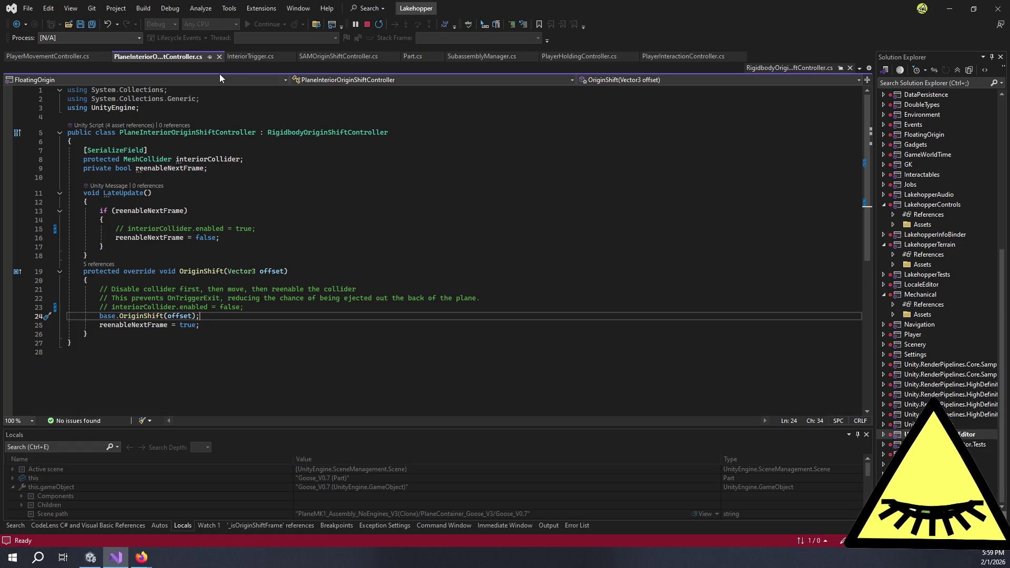
{"action": "left_click", "coordinate": [90, 557]}
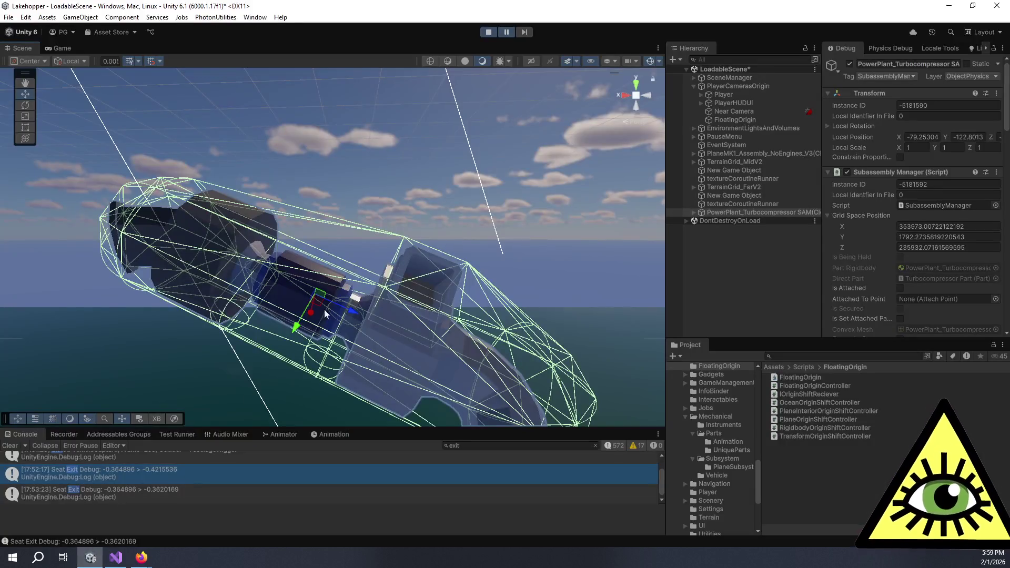
Step: Expand PlaneMK1_Assembly, frame PlaneInteriorCollision_V2, and zoom in on the fuselage interior colliders
{"action": "double_click", "coordinate": [695, 156]}
{"action": "left_click", "coordinate": [693, 153]}
{"action": "double_click", "coordinate": [717, 168]}
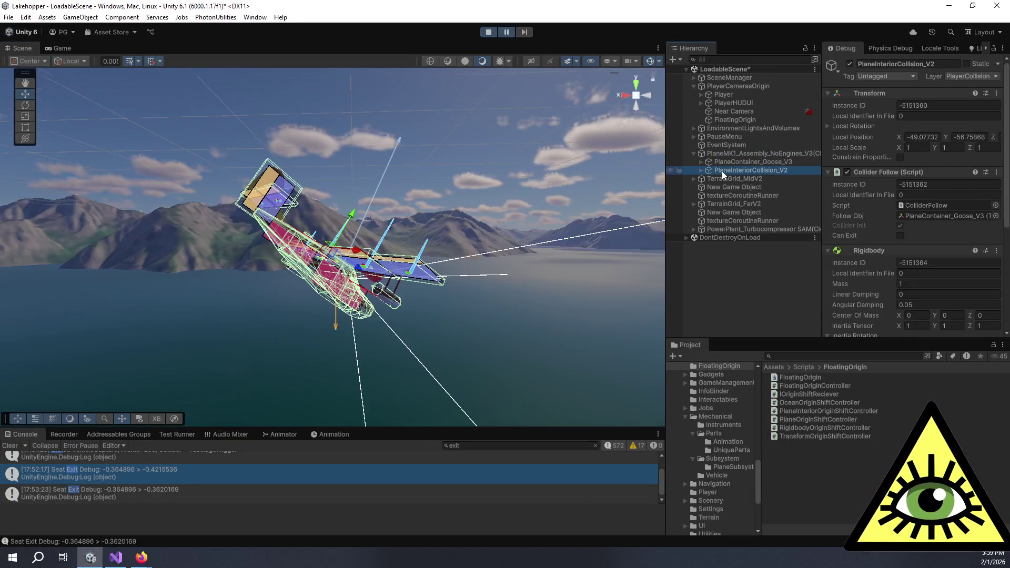
{"action": "left_click_drag", "start_coordinate": [433, 312], "coordinate": [342, 341]}
{"action": "scroll", "coordinate": [343, 343], "scroll_direction": "up", "scroll_amount": 8}
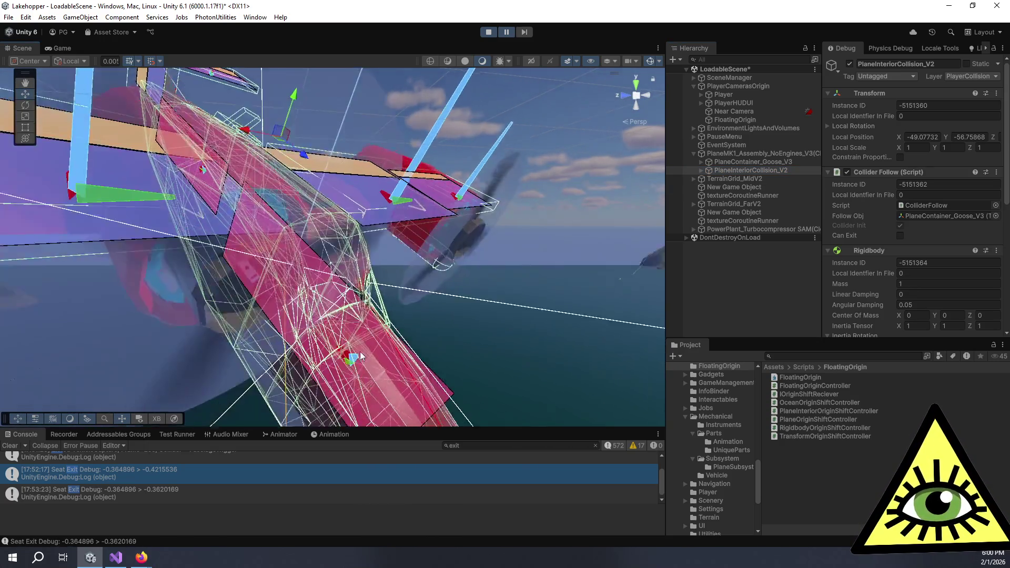
{"action": "scroll", "coordinate": [368, 345], "scroll_direction": "up", "scroll_amount": 10}
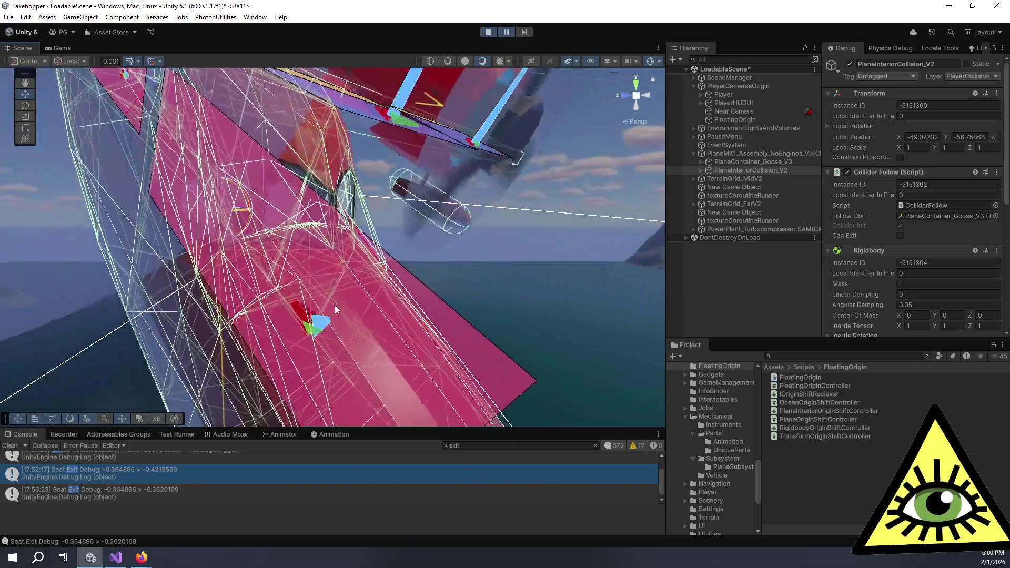
{"action": "mouse_move", "coordinate": [332, 265]}
{"action": "left_mouse_down"}
{"action": "mouse_move", "coordinate": [876, 339]}
{"action": "mouse_move", "coordinate": [741, 393]}
{"action": "mouse_move", "coordinate": [552, 368]}
{"action": "mouse_move", "coordinate": [635, 364]}
{"action": "mouse_move", "coordinate": [744, 404]}
{"action": "mouse_move", "coordinate": [716, 236]}
{"action": "left_mouse_up"}
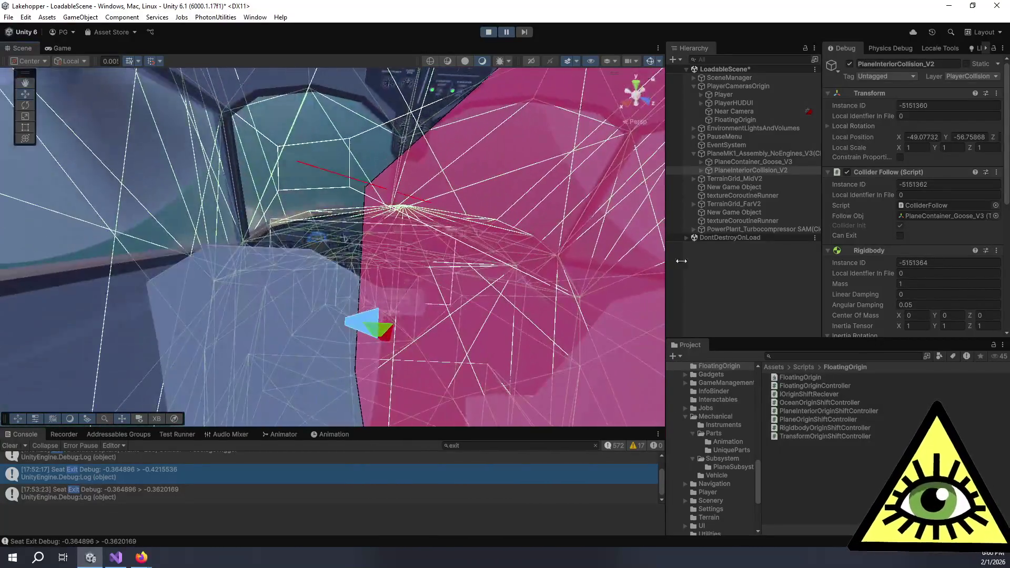
Step: Expand PlaneInteriorCollision_V2 and FuselageColliders, checking FuselageTrigger and FuselageColliders in the Inspector
{"action": "left_click", "coordinate": [701, 170]}
{"action": "left_click", "coordinate": [734, 187]}
{"action": "left_click", "coordinate": [734, 197]}
{"action": "left_click", "coordinate": [708, 195]}
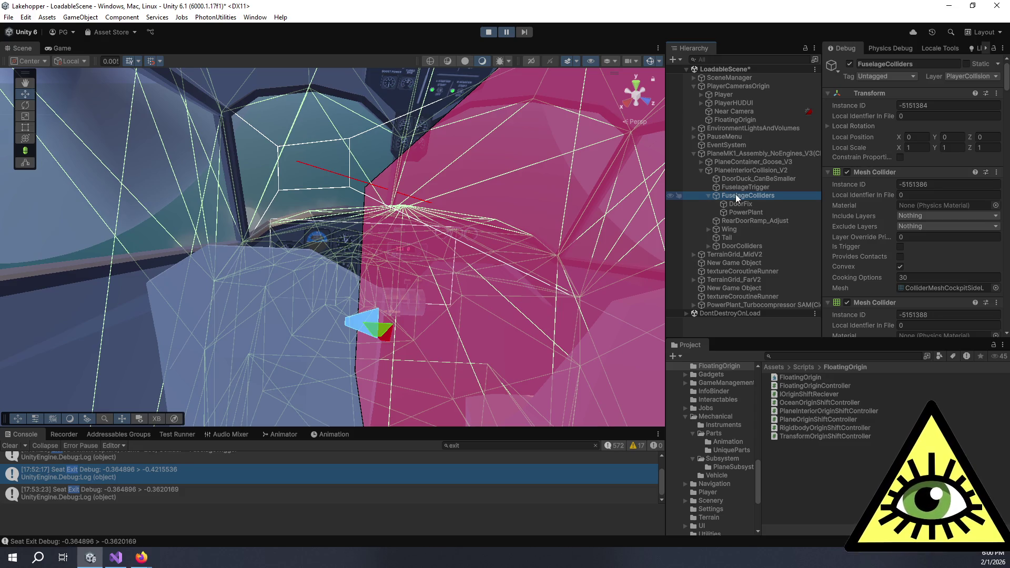
{"action": "left_click_drag", "start_coordinate": [447, 217], "coordinate": [552, 250]}
Step: Check PowerPlant's colliders, reselect FuselageColliders, and orbit around the pink fuselage collider
{"action": "left_click", "coordinate": [734, 211]}
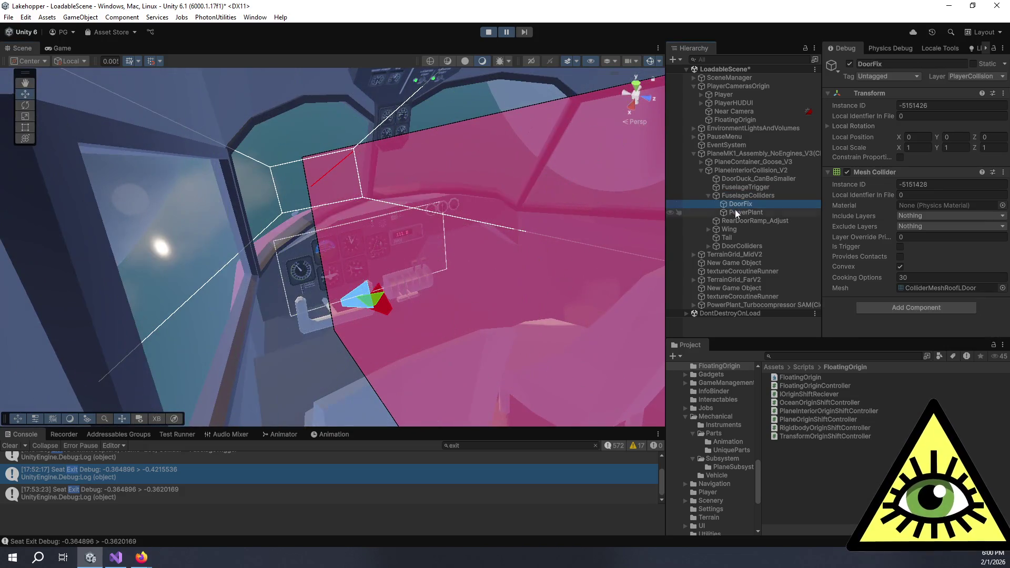
{"action": "left_click", "coordinate": [740, 193]}
{"action": "mouse_move", "coordinate": [552, 158]}
{"action": "left_mouse_down"}
{"action": "mouse_move", "coordinate": [551, 129]}
{"action": "mouse_move", "coordinate": [577, 227]}
{"action": "mouse_move", "coordinate": [432, 146]}
{"action": "mouse_move", "coordinate": [489, 132]}
{"action": "mouse_move", "coordinate": [532, 97]}
{"action": "left_mouse_up"}
{"action": "mouse_move", "coordinate": [507, 86]}
{"action": "left_mouse_down"}
{"action": "mouse_move", "coordinate": [233, 214]}
{"action": "mouse_move", "coordinate": [61, 135]}
{"action": "mouse_move", "coordinate": [127, 141]}
{"action": "mouse_move", "coordinate": [80, 205]}
{"action": "mouse_move", "coordinate": [84, 151]}
{"action": "mouse_move", "coordinate": [151, 172]}
{"action": "mouse_move", "coordinate": [89, 81]}
{"action": "mouse_move", "coordinate": [128, 153]}
{"action": "mouse_move", "coordinate": [115, 174]}
{"action": "mouse_move", "coordinate": [152, 143]}
{"action": "mouse_move", "coordinate": [469, 261]}
{"action": "mouse_move", "coordinate": [627, 204]}
{"action": "mouse_move", "coordinate": [708, 138]}
{"action": "mouse_move", "coordinate": [721, 158]}
{"action": "left_mouse_up"}
{"action": "mouse_move", "coordinate": [502, 155]}
{"action": "left_mouse_down"}
{"action": "mouse_move", "coordinate": [541, 232]}
{"action": "mouse_move", "coordinate": [462, 216]}
{"action": "mouse_move", "coordinate": [450, 150]}
{"action": "left_mouse_up"}
Step: Scroll the Mesh Colliders down to ColliderMeshWindscreenL and R, then orbit into the cockpit
{"action": "scroll", "coordinate": [840, 199], "scroll_direction": "down", "scroll_amount": 3}
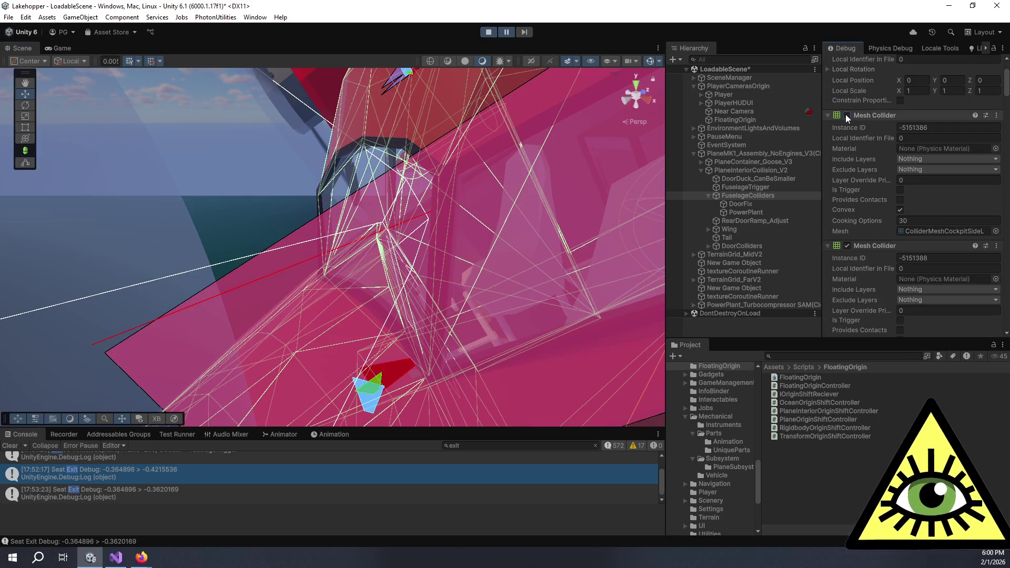
{"action": "scroll", "coordinate": [854, 152], "scroll_direction": "down", "scroll_amount": 5}
{"action": "scroll", "coordinate": [854, 152], "scroll_direction": "down", "scroll_amount": 7}
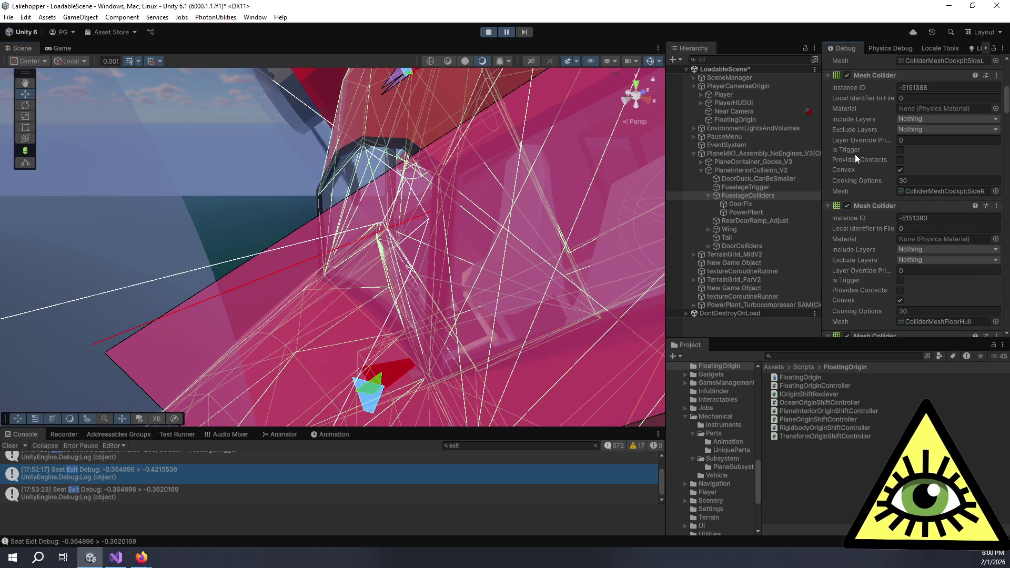
{"action": "scroll", "coordinate": [854, 153], "scroll_direction": "down", "scroll_amount": 5}
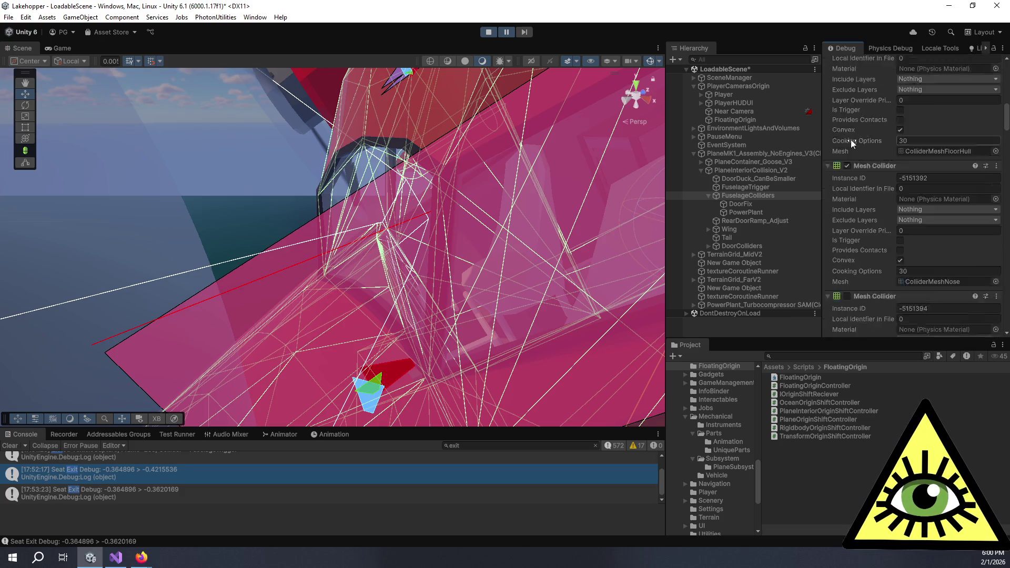
{"action": "scroll", "coordinate": [847, 93], "scroll_direction": "up", "scroll_amount": 1}
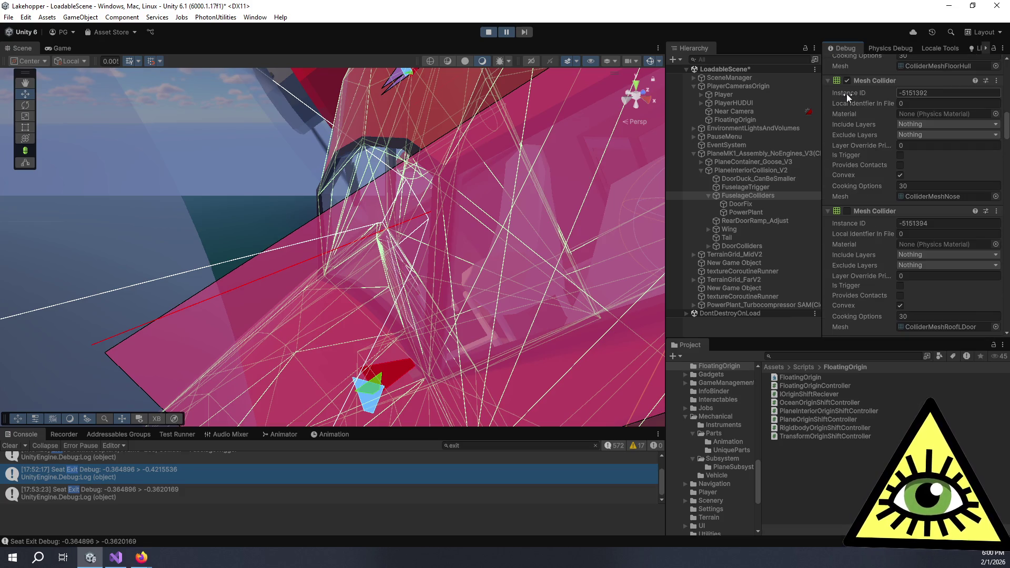
{"action": "scroll", "coordinate": [854, 132], "scroll_direction": "down", "scroll_amount": 3}
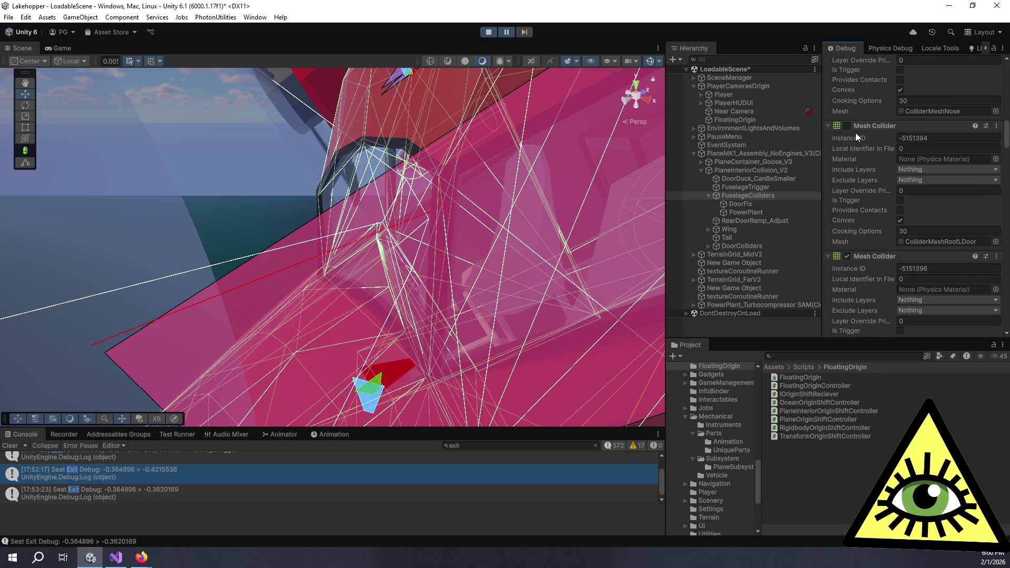
{"action": "scroll", "coordinate": [878, 219], "scroll_direction": "down", "scroll_amount": 3}
{"action": "scroll", "coordinate": [877, 219], "scroll_direction": "down", "scroll_amount": 6}
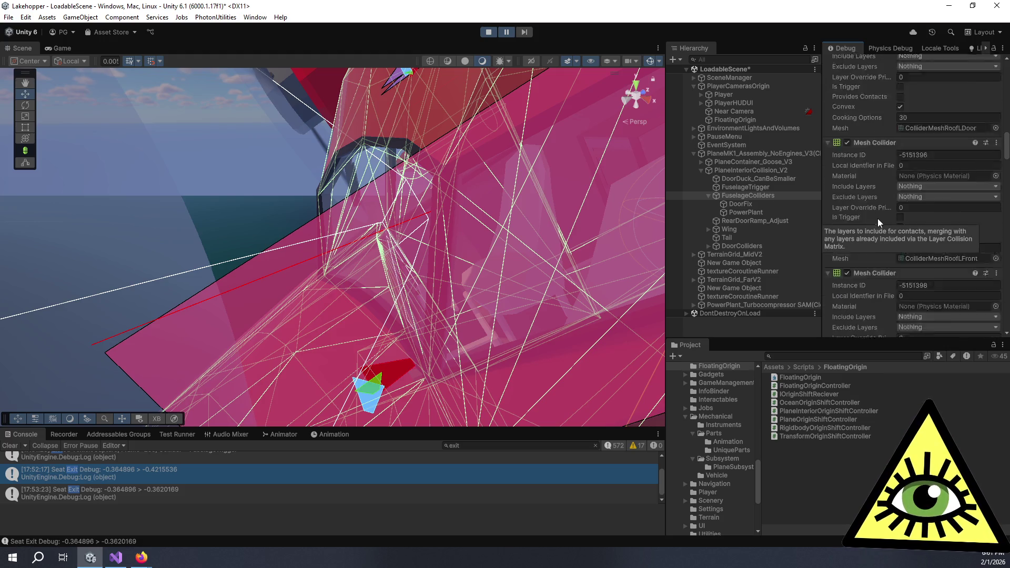
{"action": "scroll", "coordinate": [878, 247], "scroll_direction": "down", "scroll_amount": 6}
{"action": "scroll", "coordinate": [899, 247], "scroll_direction": "down", "scroll_amount": 7}
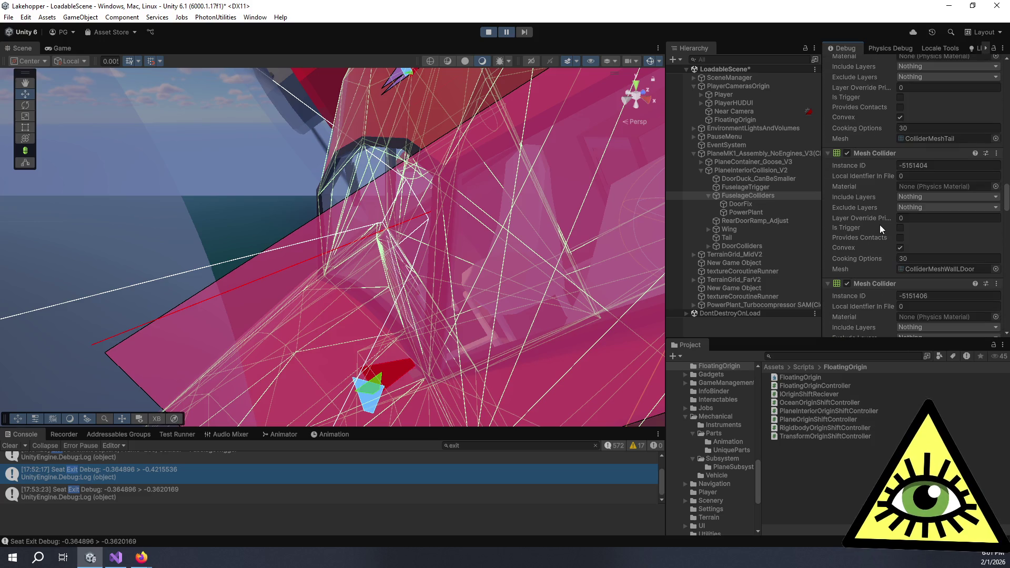
{"action": "scroll", "coordinate": [879, 224], "scroll_direction": "down", "scroll_amount": 7}
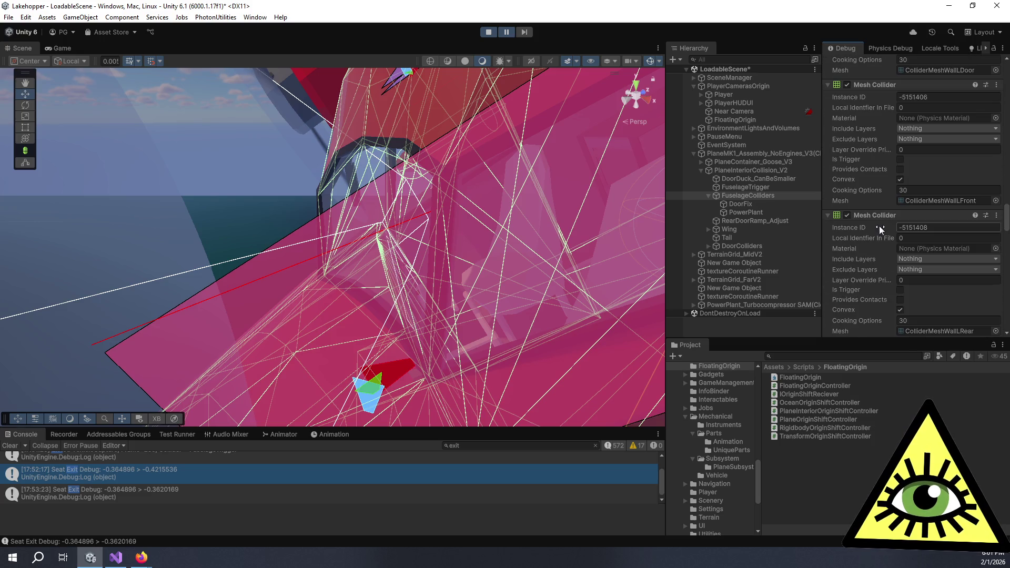
{"action": "scroll", "coordinate": [879, 225], "scroll_direction": "up", "scroll_amount": 1}
{"action": "scroll", "coordinate": [878, 221], "scroll_direction": "down", "scroll_amount": 1}
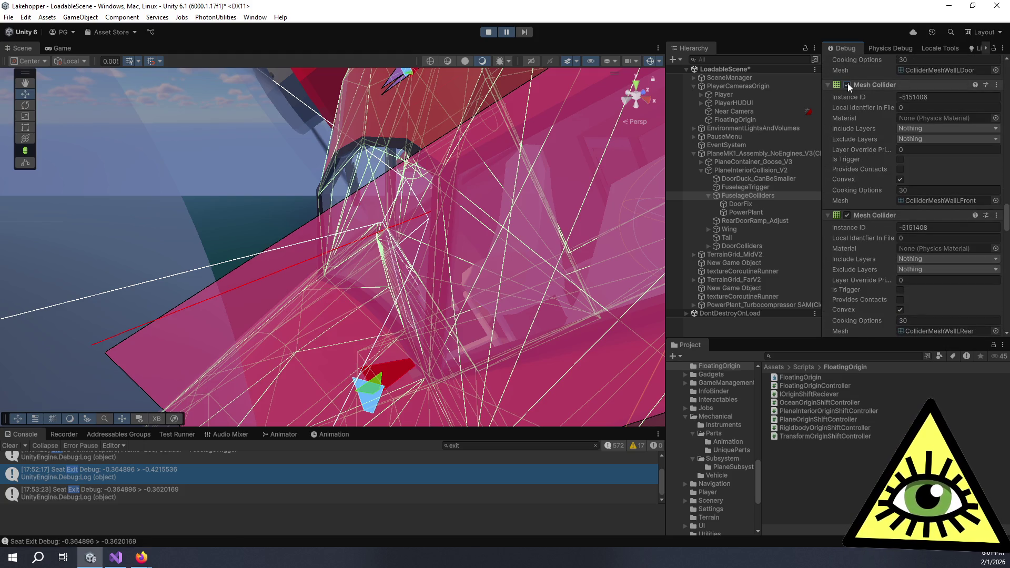
{"action": "scroll", "coordinate": [859, 135], "scroll_direction": "down", "scroll_amount": 9}
{"action": "scroll", "coordinate": [860, 139], "scroll_direction": "down", "scroll_amount": 4}
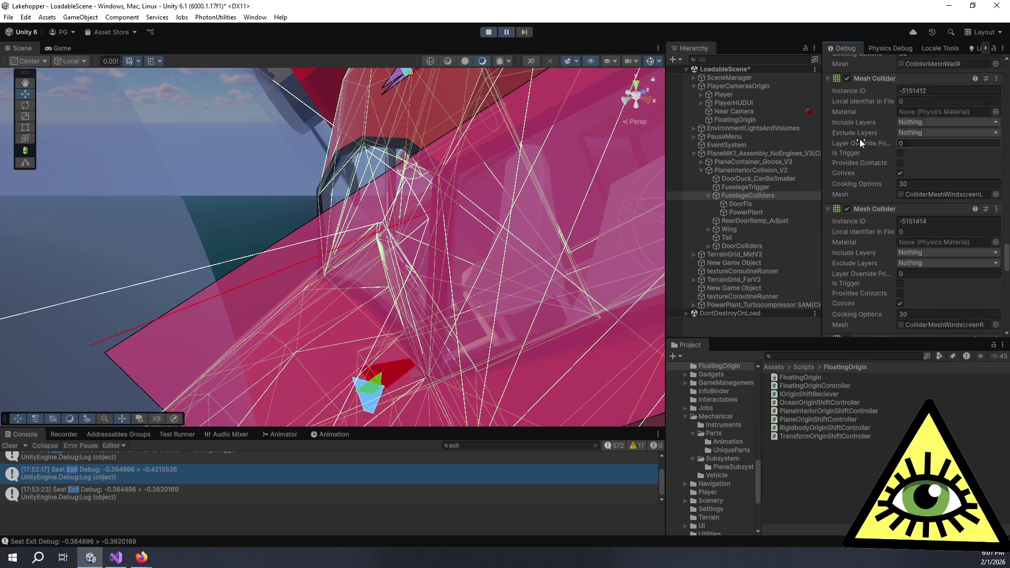
{"action": "scroll", "coordinate": [857, 132], "scroll_direction": "down", "scroll_amount": 1}
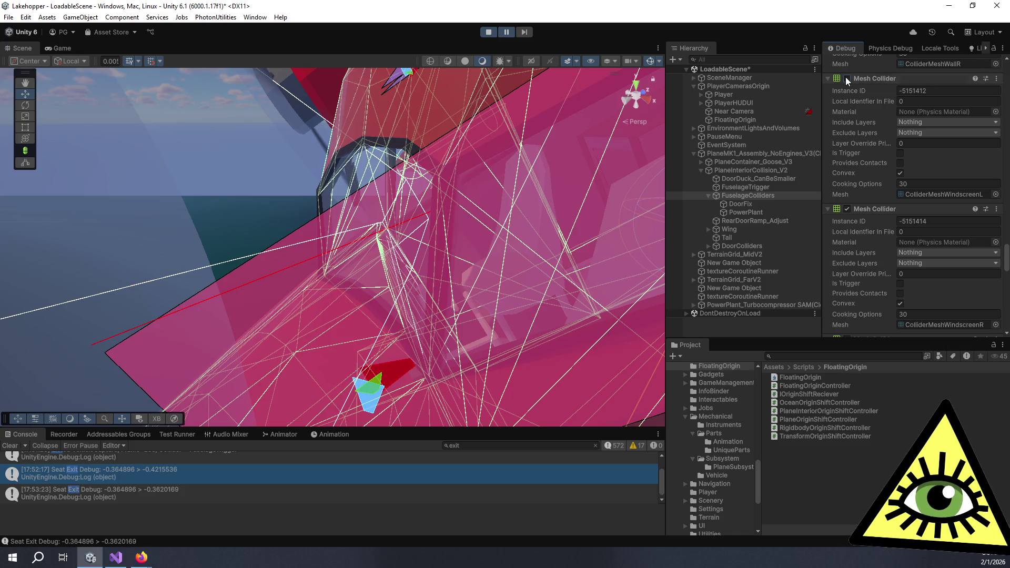
{"action": "mouse_move", "coordinate": [645, 193]}
{"action": "left_mouse_down"}
{"action": "mouse_move", "coordinate": [489, 232]}
{"action": "mouse_move", "coordinate": [462, 286]}
{"action": "mouse_move", "coordinate": [467, 333]}
{"action": "mouse_move", "coordinate": [444, 379]}
{"action": "mouse_move", "coordinate": [428, 353]}
{"action": "mouse_move", "coordinate": [458, 319]}
{"action": "mouse_move", "coordinate": [401, 289]}
{"action": "mouse_move", "coordinate": [446, 309]}
{"action": "mouse_move", "coordinate": [443, 342]}
{"action": "mouse_move", "coordinate": [416, 273]}
{"action": "mouse_move", "coordinate": [526, 111]}
{"action": "mouse_move", "coordinate": [234, 236]}
{"action": "mouse_move", "coordinate": [269, 256]}
{"action": "mouse_move", "coordinate": [298, 242]}
{"action": "left_mouse_up"}
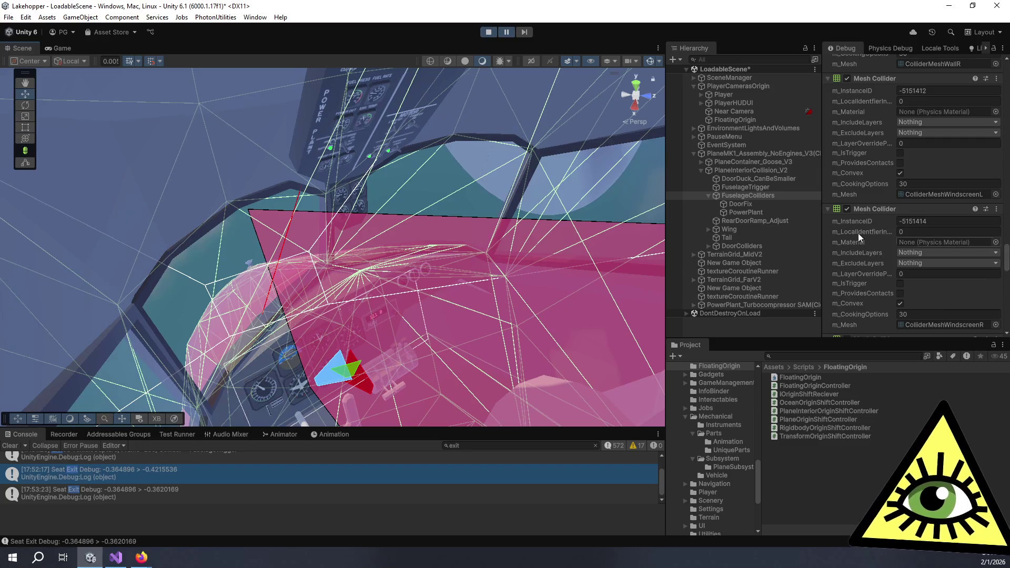
Step: Enable the left windscreen collider, inspect it with Convex unticked, then re-tick Convex
{"action": "left_click", "coordinate": [847, 79]}
{"action": "mouse_move", "coordinate": [442, 247]}
{"action": "left_mouse_down"}
{"action": "mouse_move", "coordinate": [454, 239]}
{"action": "mouse_move", "coordinate": [394, 242]}
{"action": "mouse_move", "coordinate": [399, 255]}
{"action": "mouse_move", "coordinate": [449, 208]}
{"action": "mouse_move", "coordinate": [552, 194]}
{"action": "left_mouse_up"}
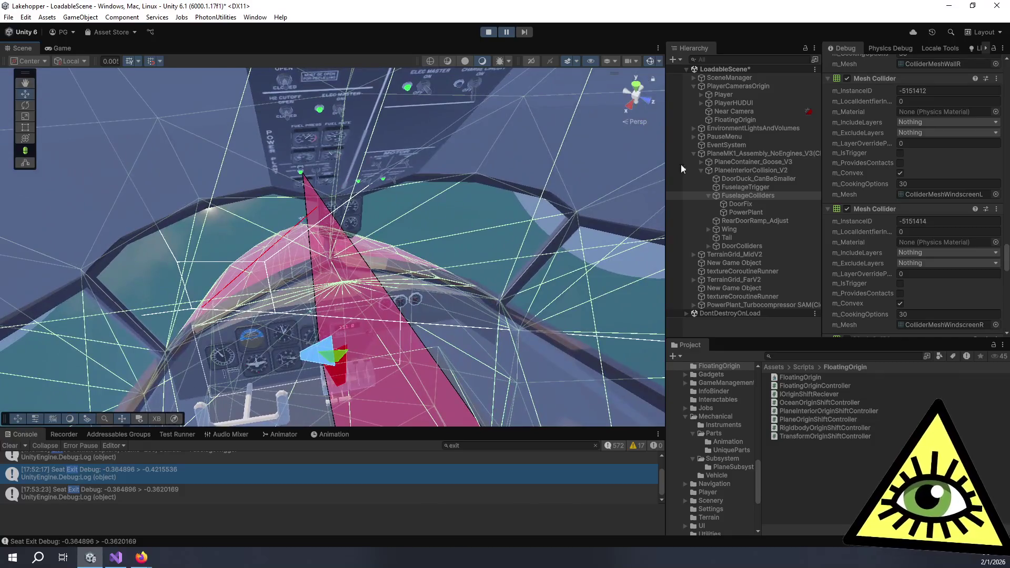
{"action": "left_click", "coordinate": [900, 173]}
{"action": "mouse_move", "coordinate": [452, 248]}
{"action": "left_mouse_down"}
{"action": "mouse_move", "coordinate": [484, 290]}
{"action": "mouse_move", "coordinate": [594, 142]}
{"action": "mouse_move", "coordinate": [747, 157]}
{"action": "mouse_move", "coordinate": [116, 162]}
{"action": "mouse_move", "coordinate": [461, 176]}
{"action": "mouse_move", "coordinate": [177, 170]}
{"action": "mouse_move", "coordinate": [157, 99]}
{"action": "mouse_move", "coordinate": [226, 170]}
{"action": "mouse_move", "coordinate": [246, 98]}
{"action": "mouse_move", "coordinate": [300, 132]}
{"action": "left_mouse_up"}
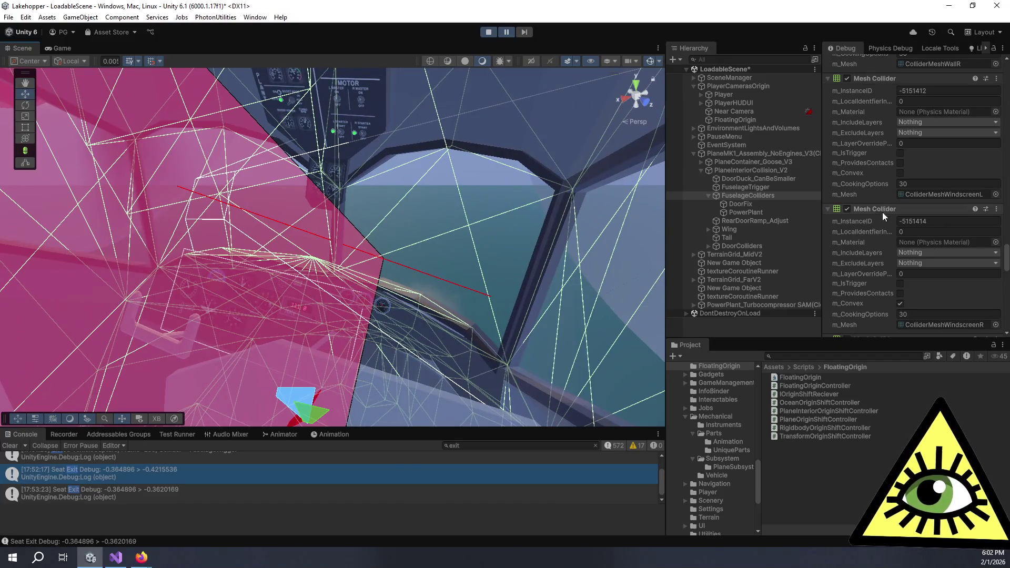
{"action": "left_click", "coordinate": [900, 173]}
{"action": "mouse_move", "coordinate": [398, 244]}
{"action": "left_mouse_down"}
{"action": "mouse_move", "coordinate": [405, 263]}
{"action": "mouse_move", "coordinate": [537, 343]}
{"action": "mouse_move", "coordinate": [507, 301]}
{"action": "mouse_move", "coordinate": [378, 249]}
{"action": "left_mouse_up"}
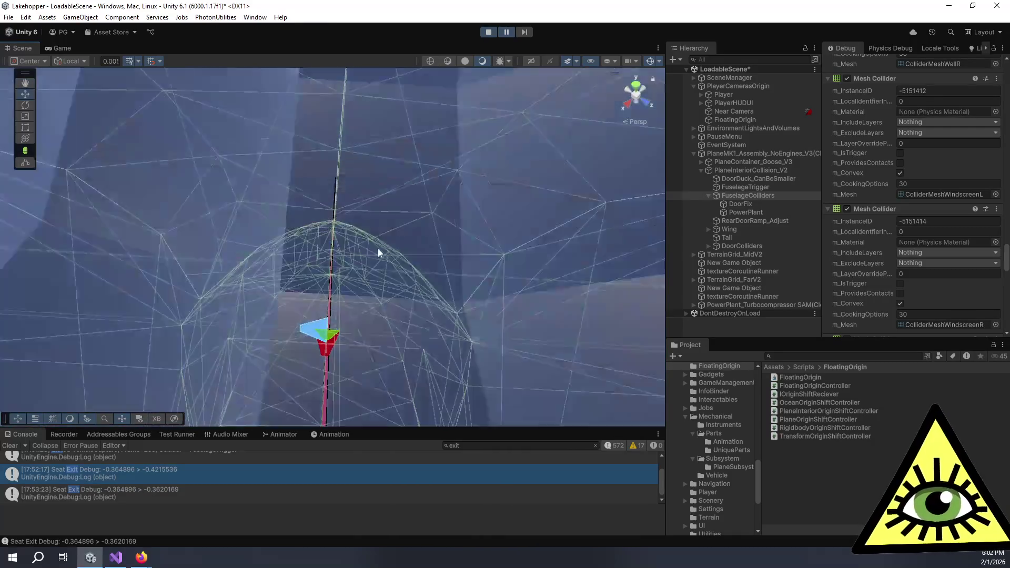
Step: Select FuselageTrigger to show its convex TriggerMesh collider and Interior Trigger, viewing the plane from below
{"action": "scroll", "coordinate": [378, 252], "scroll_direction": "up", "scroll_amount": 10}
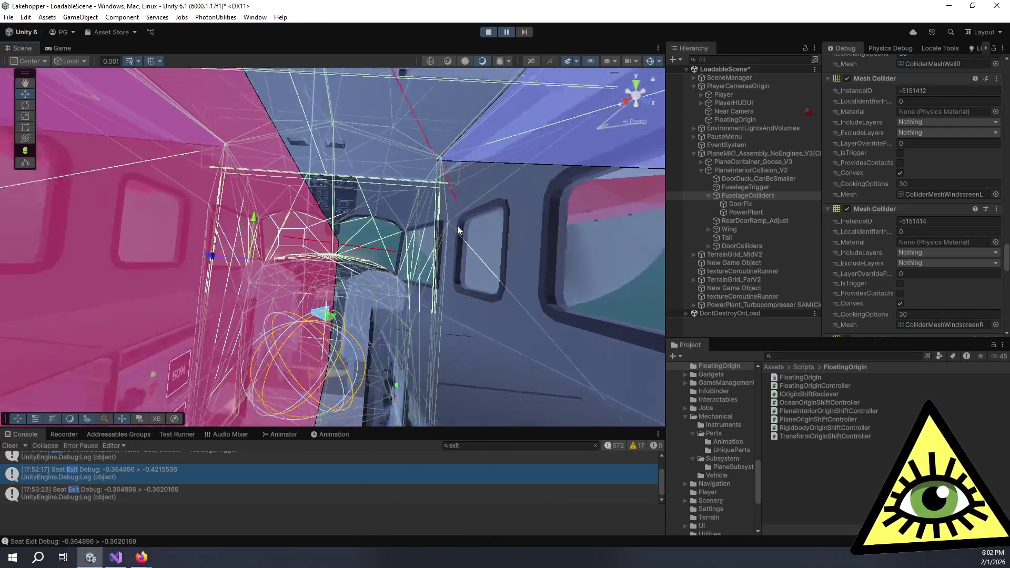
{"action": "scroll", "coordinate": [456, 226], "scroll_direction": "up", "scroll_amount": 10}
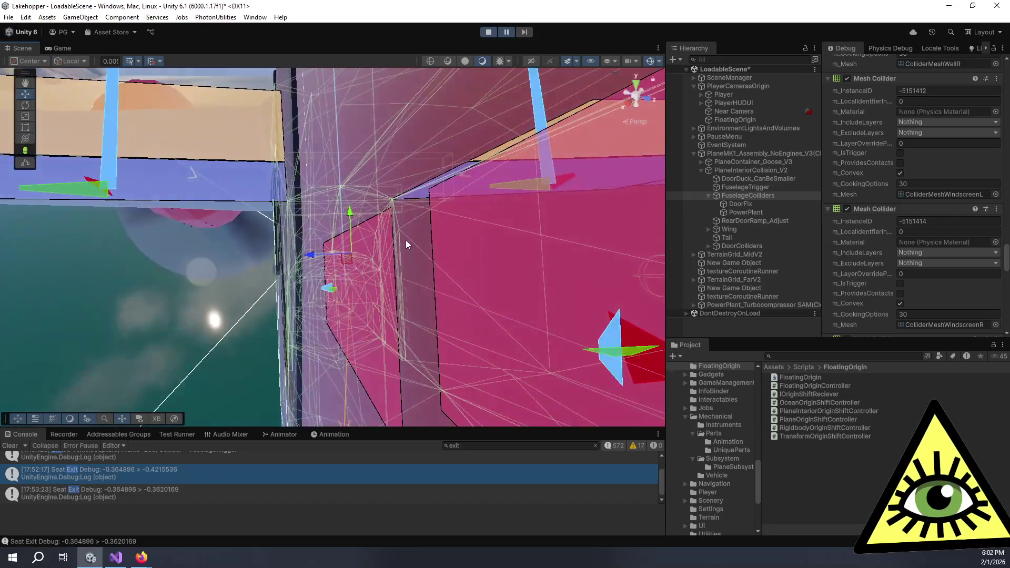
{"action": "scroll", "coordinate": [406, 240], "scroll_direction": "down", "scroll_amount": 10}
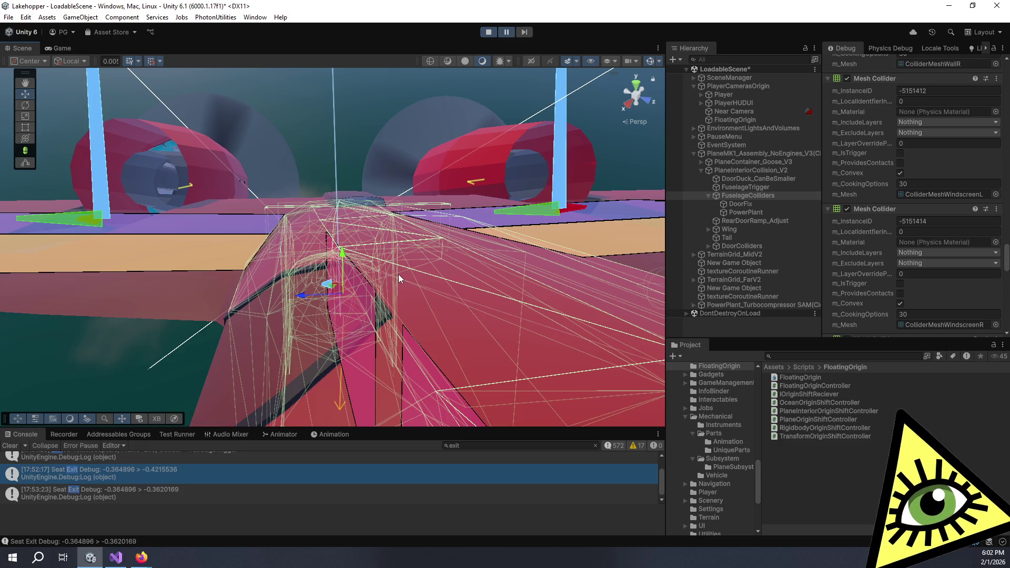
{"action": "left_click", "coordinate": [762, 188]}
{"action": "mouse_move", "coordinate": [267, 302]}
{"action": "left_mouse_down"}
{"action": "mouse_move", "coordinate": [608, 170]}
{"action": "mouse_move", "coordinate": [349, 243]}
{"action": "mouse_move", "coordinate": [333, 215]}
{"action": "mouse_move", "coordinate": [654, 193]}
{"action": "mouse_move", "coordinate": [385, 200]}
{"action": "mouse_move", "coordinate": [363, 189]}
{"action": "mouse_move", "coordinate": [408, 203]}
{"action": "mouse_move", "coordinate": [463, 163]}
{"action": "mouse_move", "coordinate": [497, 160]}
{"action": "mouse_move", "coordinate": [435, 226]}
{"action": "mouse_move", "coordinate": [451, 231]}
{"action": "left_mouse_up"}
{"action": "scroll", "coordinate": [374, 229], "scroll_direction": "up", "scroll_amount": 5}
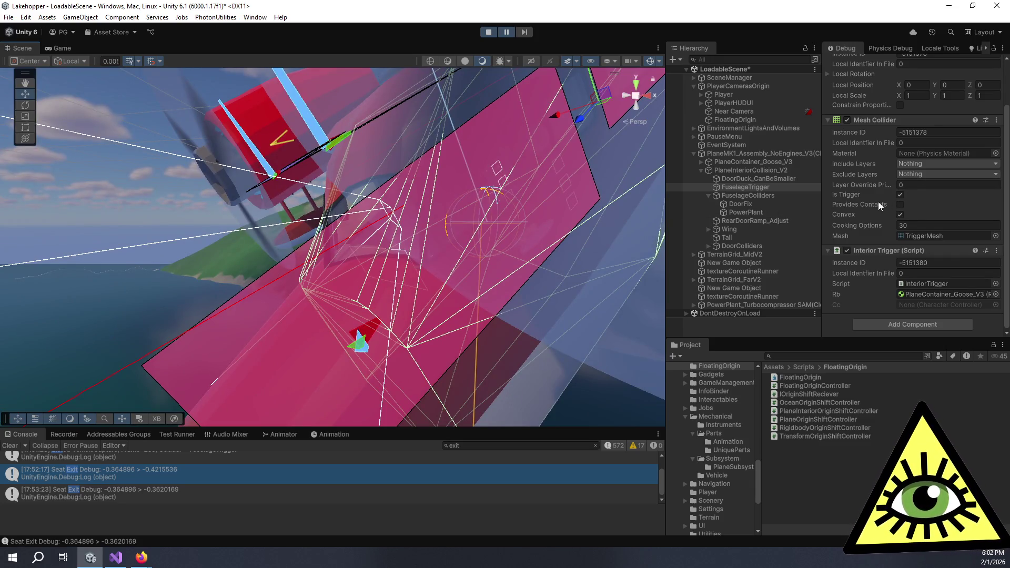
Step: Switch the Inspector from Debug to Normal mode and orbit the Scene view behind the plane
{"action": "left_click", "coordinate": [1002, 48]}
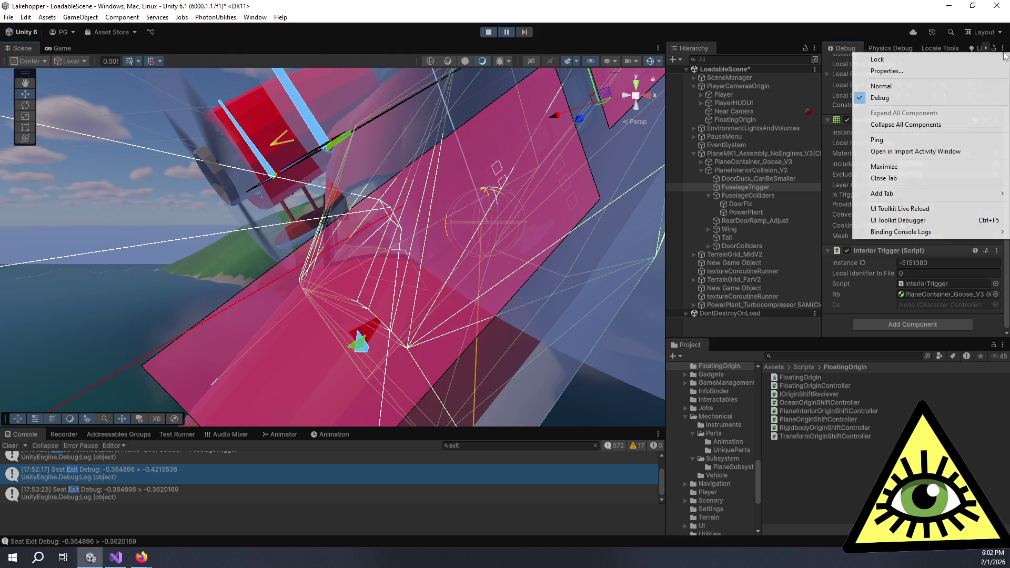
{"action": "left_click", "coordinate": [916, 85]}
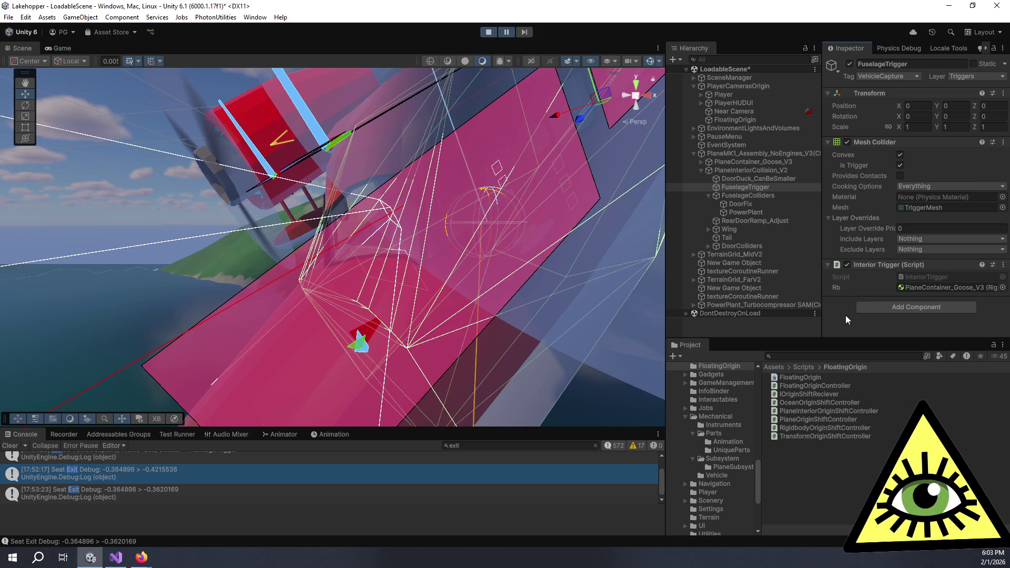
{"action": "mouse_move", "coordinate": [510, 311]}
{"action": "left_mouse_down"}
{"action": "mouse_move", "coordinate": [664, 308]}
{"action": "mouse_move", "coordinate": [707, 289]}
{"action": "left_mouse_up"}
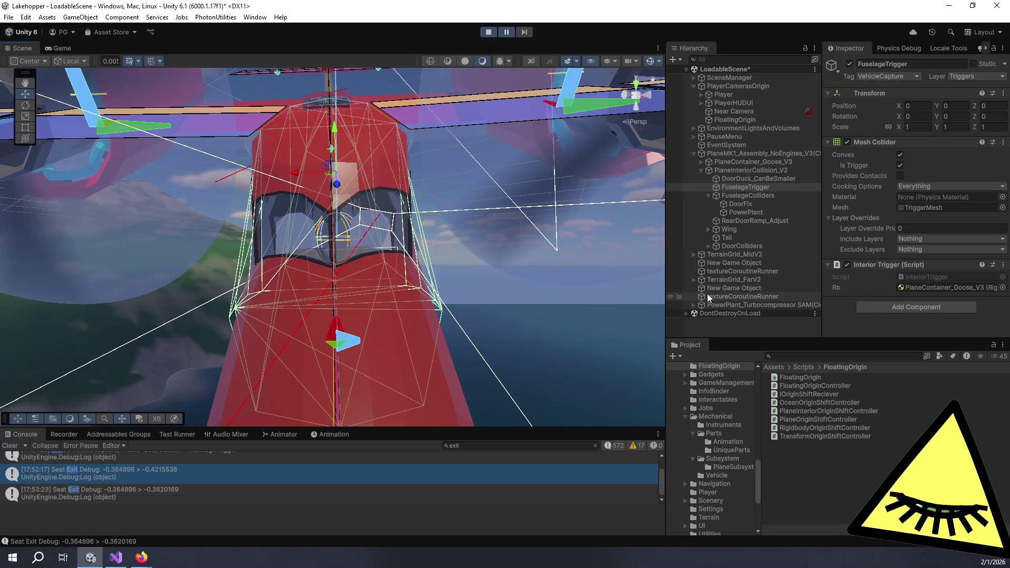
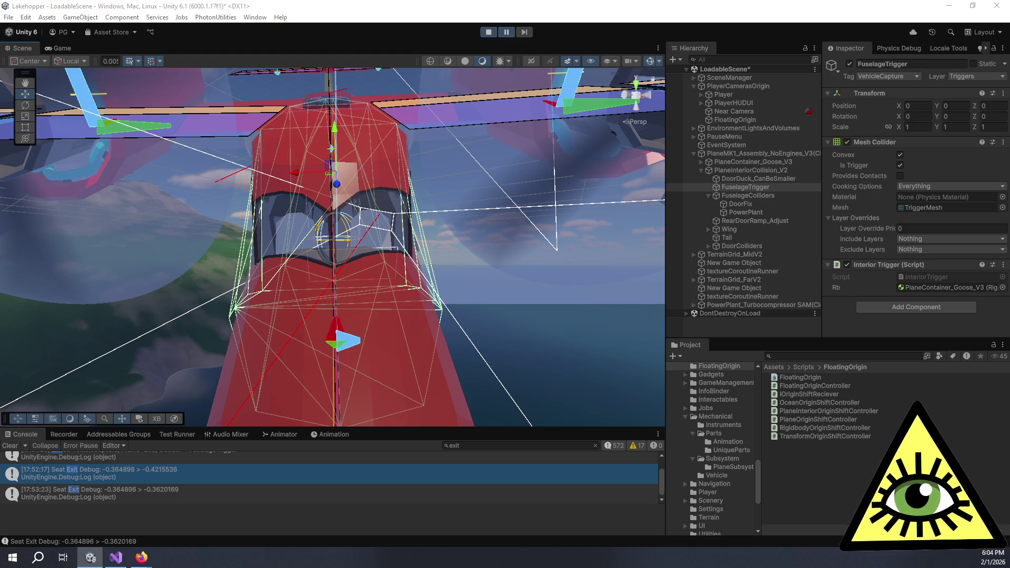
Step: Add the card 'Parts can slip out of the plane (through colliders) and not call OnTriggerExit' to 0.2 Bugfixes
{"action": "mouse_move", "coordinate": [148, 557]}
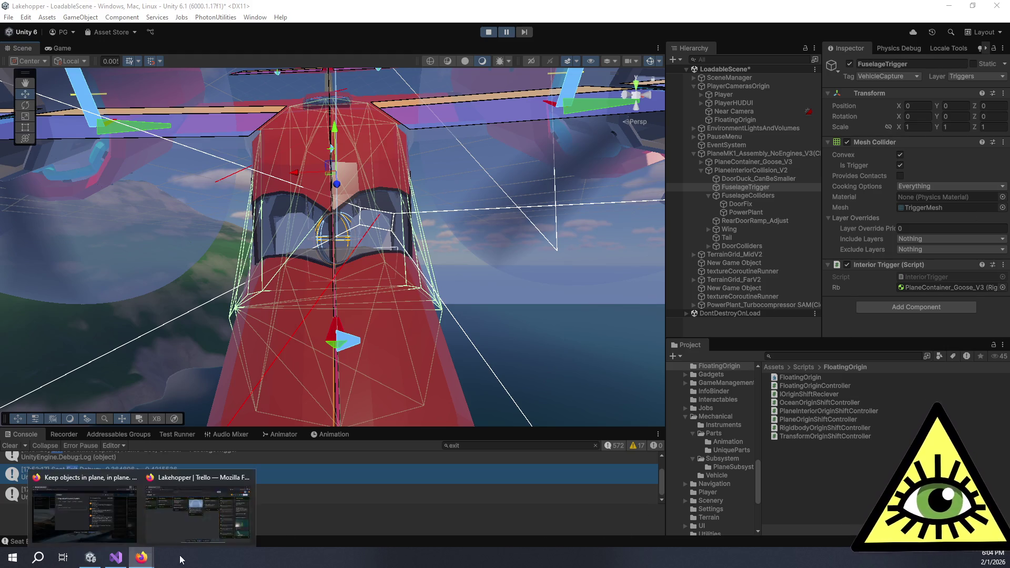
{"action": "left_click", "coordinate": [198, 510]}
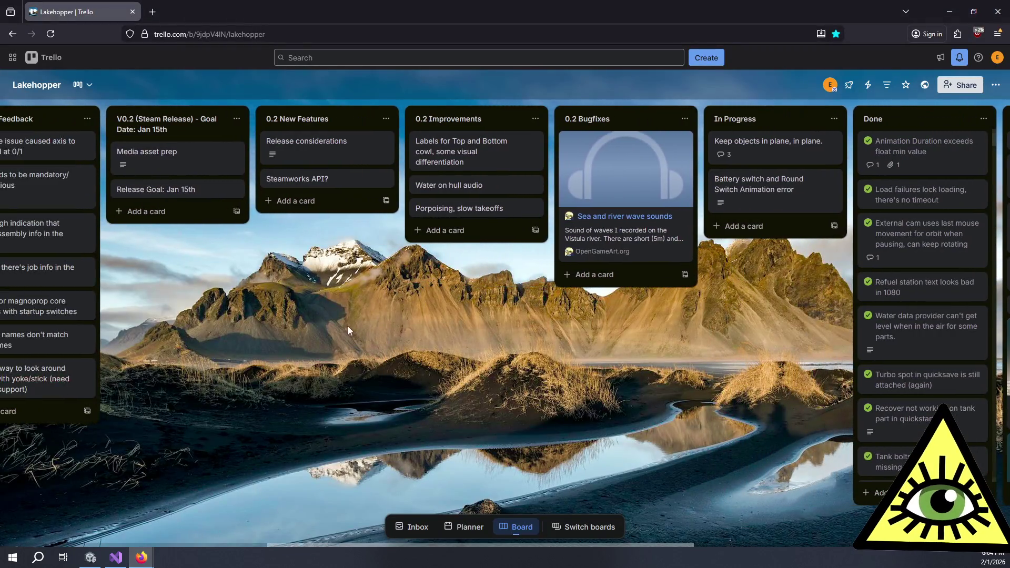
{"action": "scroll", "coordinate": [370, 317], "scroll_direction": "left", "scroll_amount": 1}
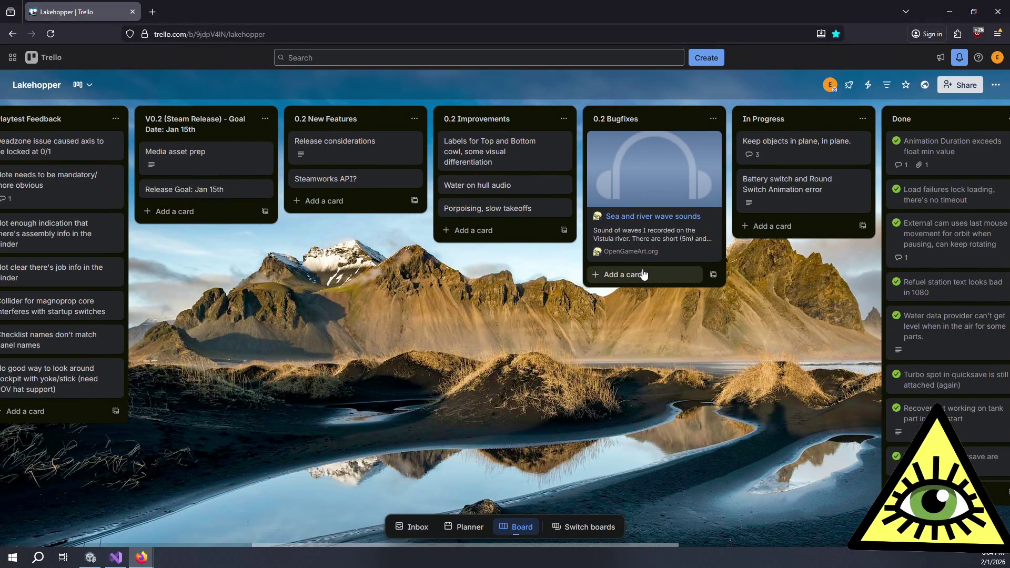
{"action": "left_click", "coordinate": [643, 274]}
{"action": "type", "text": "Parts can slip out of the plane (through co"}
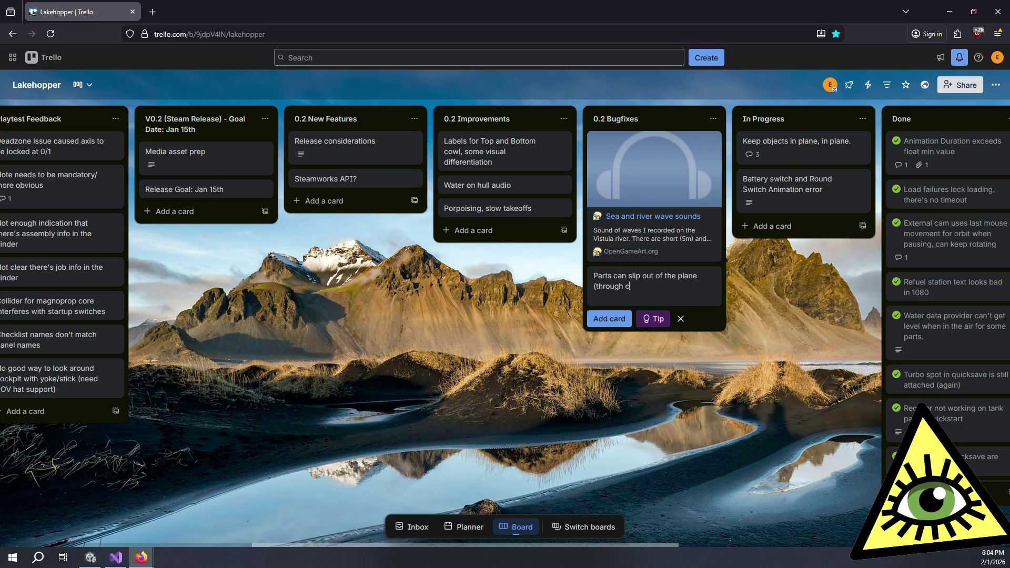
{"action": "type", "text": "lliders) and not"}
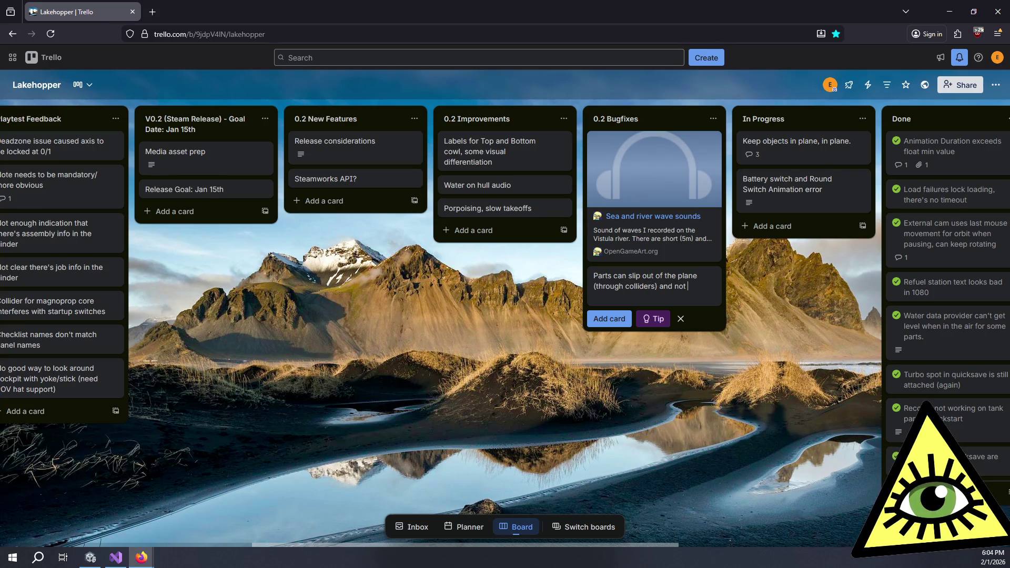
{"action": "type", "text": " call OnT"}
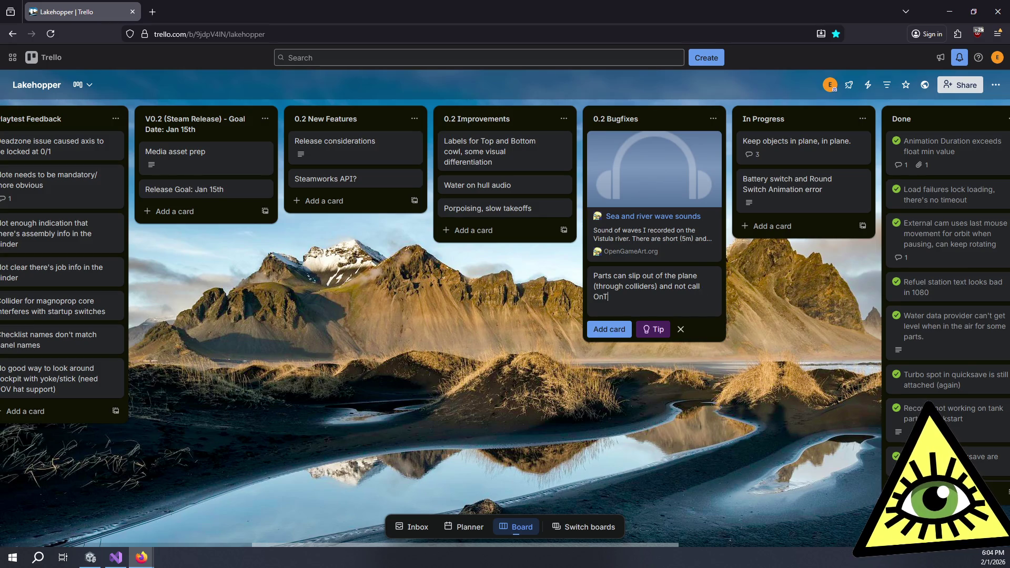
{"action": "type", "text": "riggerExit"}
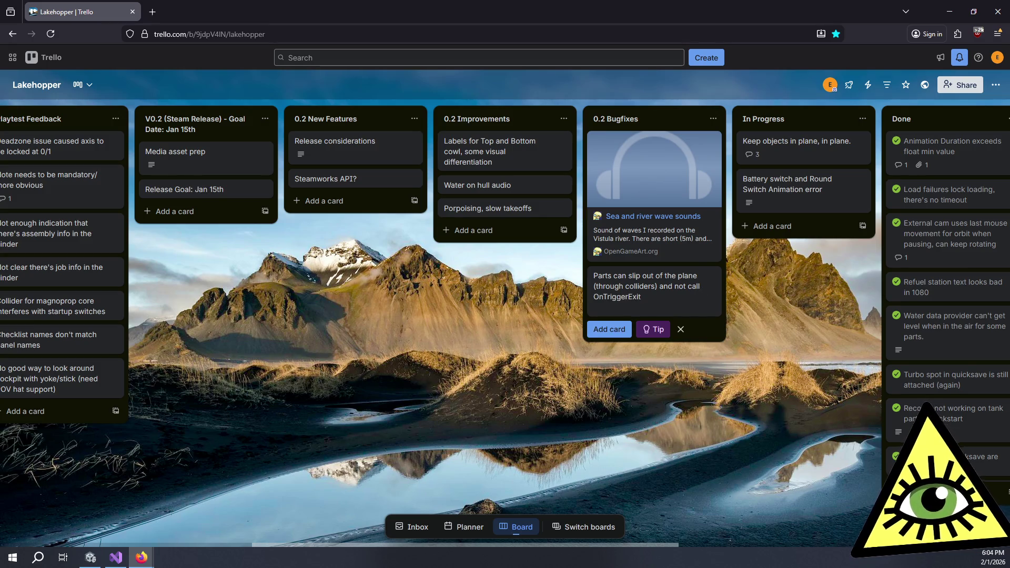
{"action": "key", "text": "Return"}
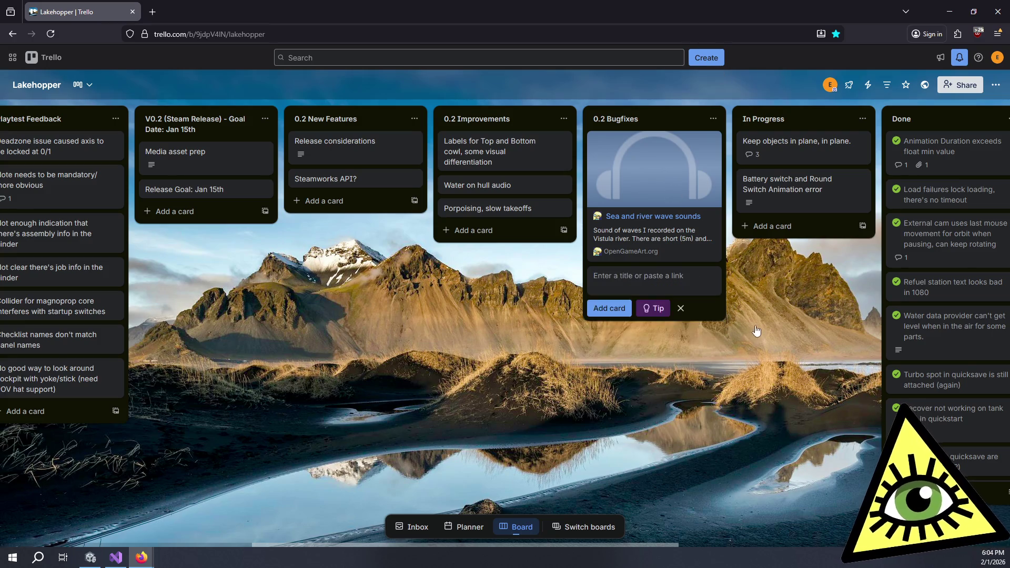
{"action": "left_click", "coordinate": [807, 324]}
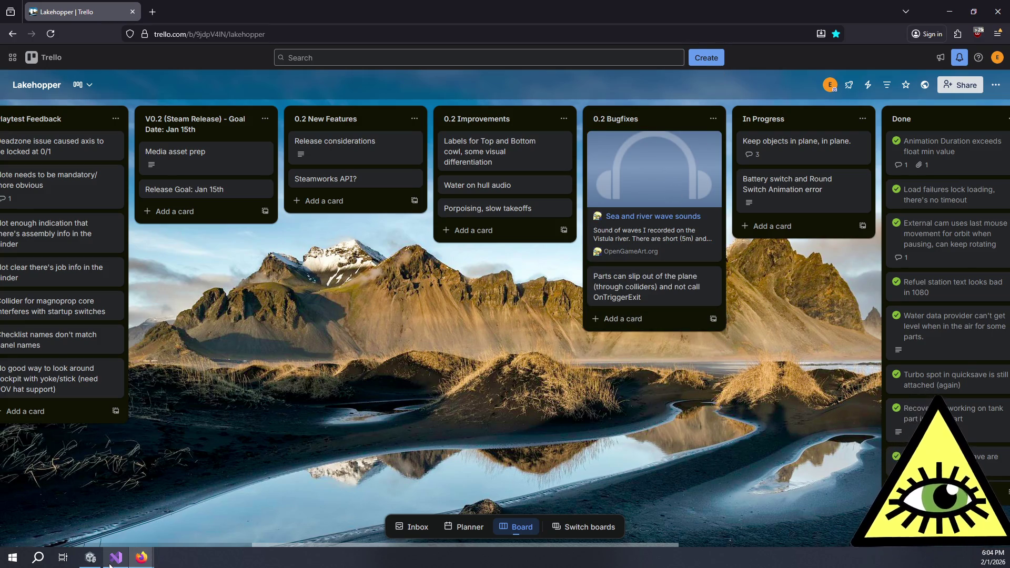
{"action": "left_click", "coordinate": [116, 557]}
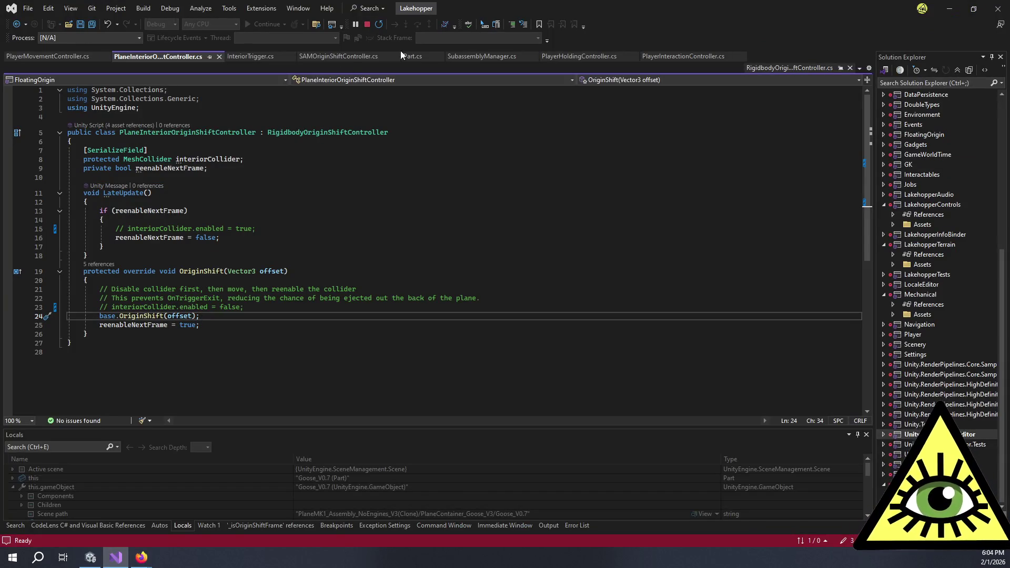
Step: Open SubassemblyManager.cs and jump to its Drop method via the member list
{"action": "left_click", "coordinate": [486, 57]}
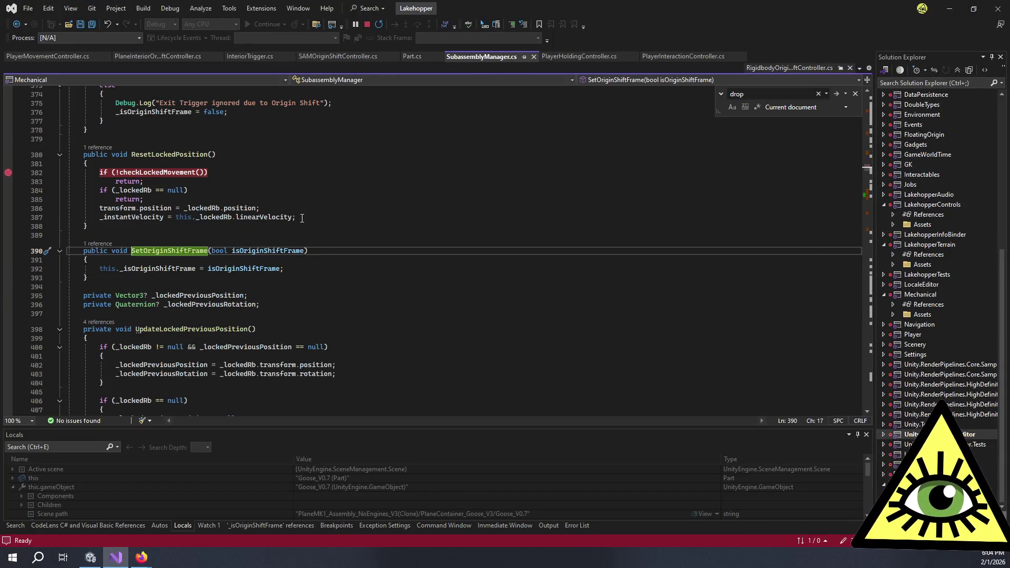
{"action": "scroll", "coordinate": [298, 215], "scroll_direction": "up", "scroll_amount": 1}
{"action": "left_click", "coordinate": [303, 263]}
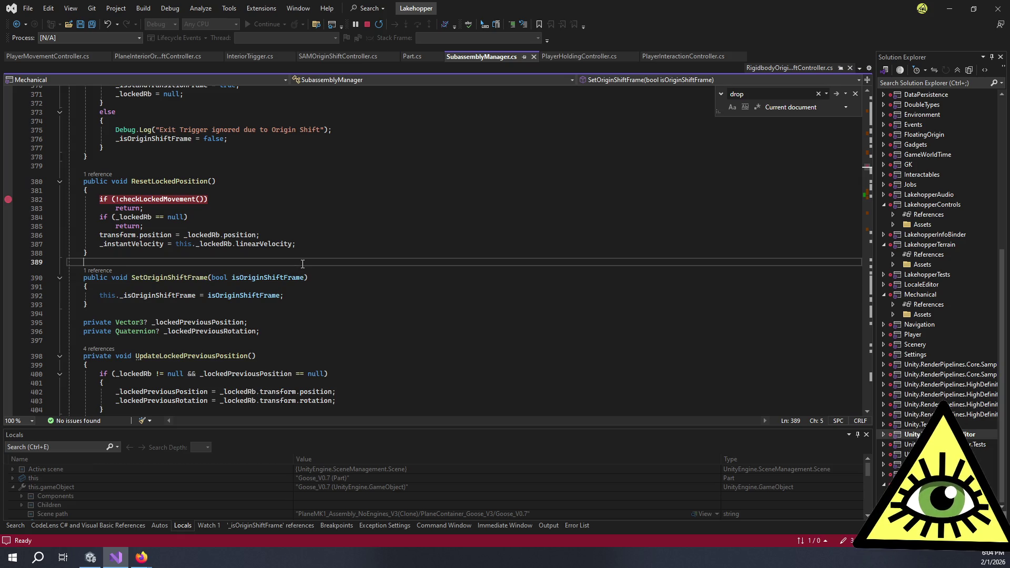
{"action": "scroll", "coordinate": [302, 264], "scroll_direction": "up", "scroll_amount": 6}
{"action": "left_click", "coordinate": [302, 264]}
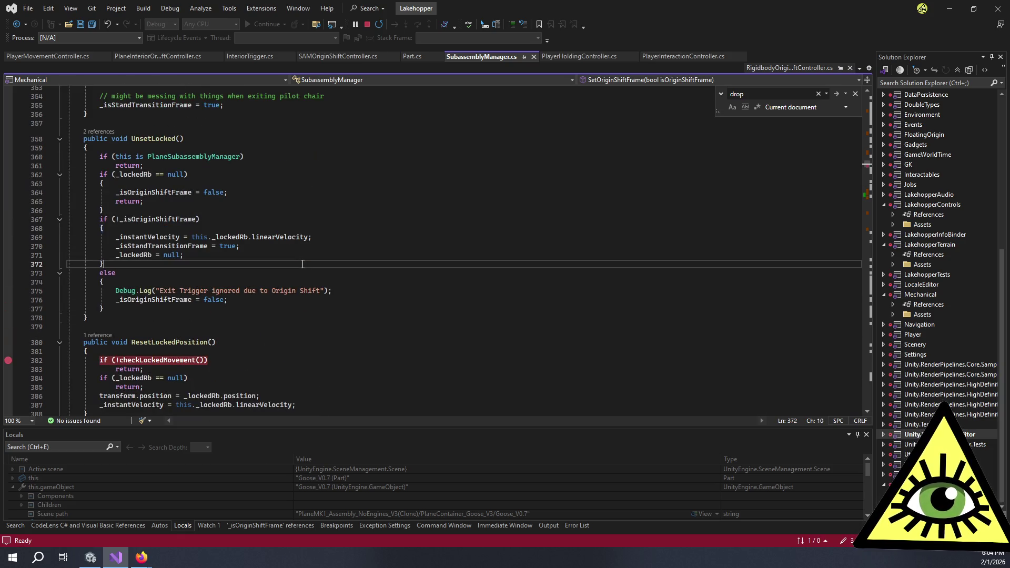
{"action": "scroll", "coordinate": [302, 264], "scroll_direction": "up", "scroll_amount": 7}
{"action": "scroll", "coordinate": [303, 256], "scroll_direction": "up", "scroll_amount": 14}
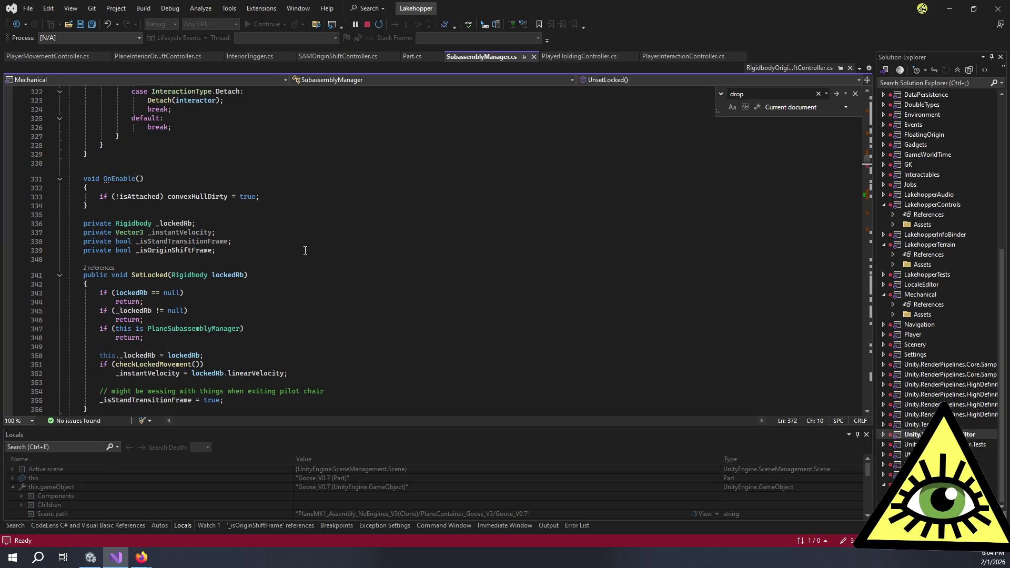
{"action": "scroll", "coordinate": [305, 249], "scroll_direction": "down", "scroll_amount": 20}
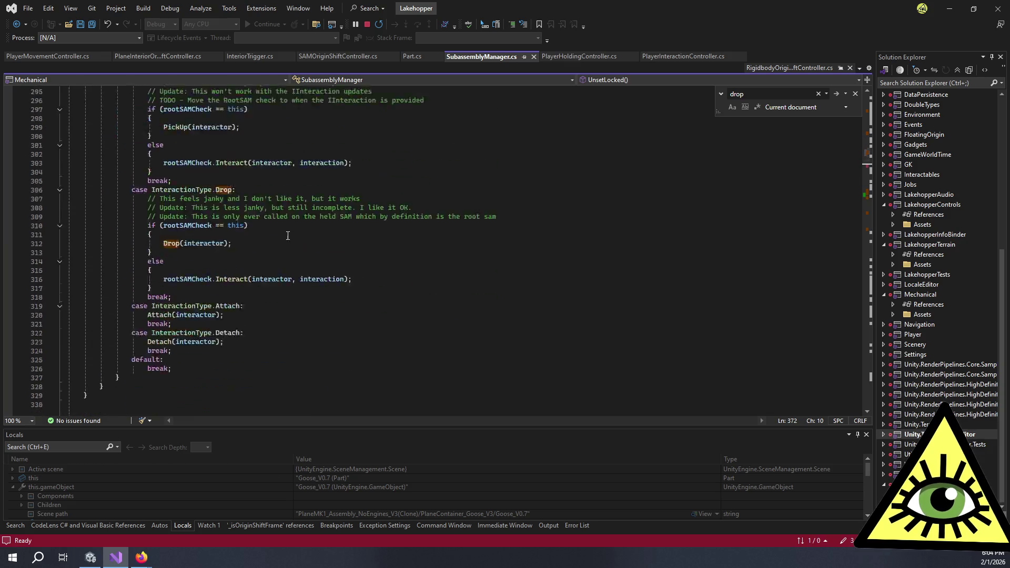
{"action": "left_click", "coordinate": [649, 82]}
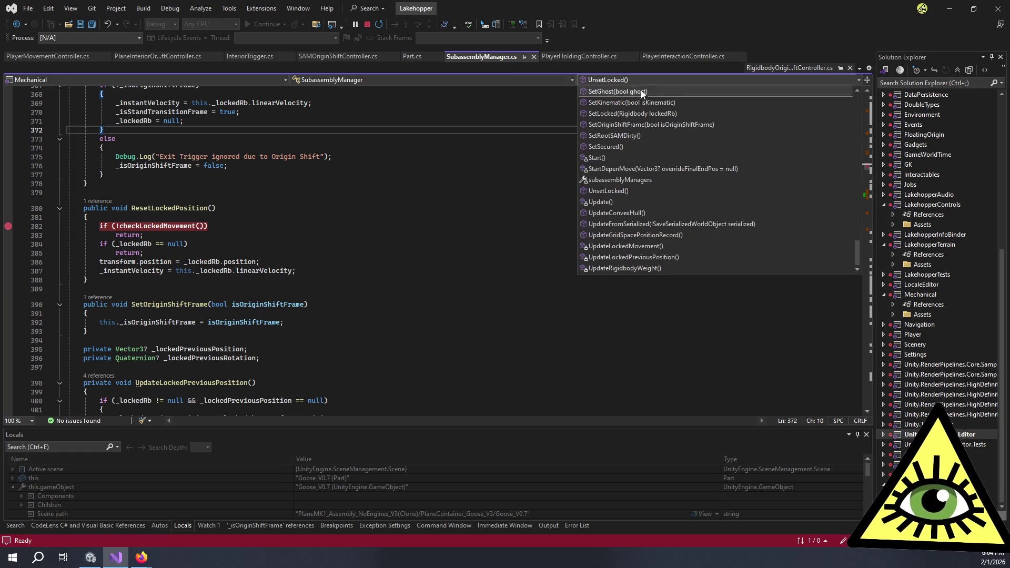
{"action": "scroll", "coordinate": [241, 141], "scroll_direction": "up", "scroll_amount": 10}
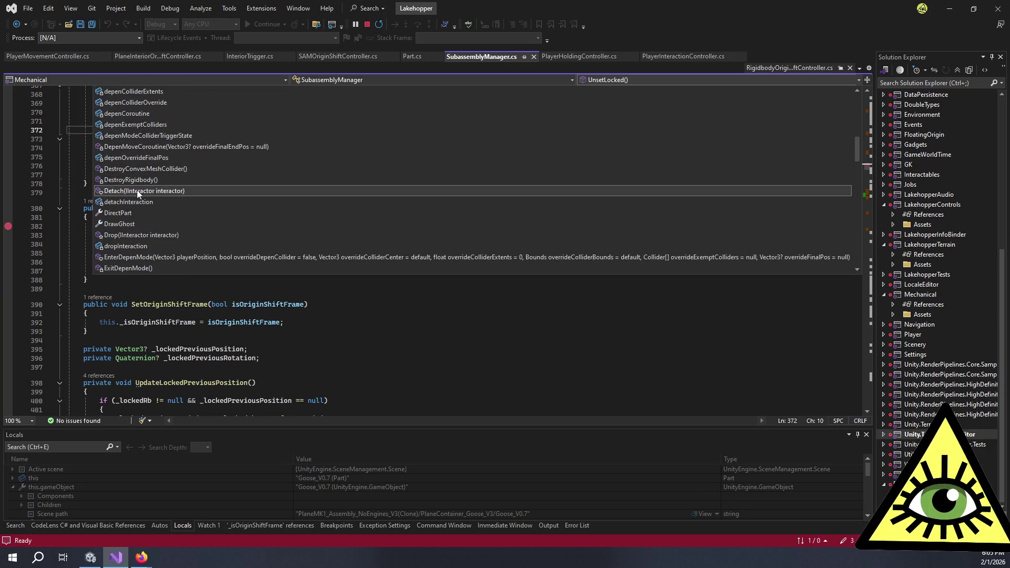
{"action": "left_click", "coordinate": [129, 236]}
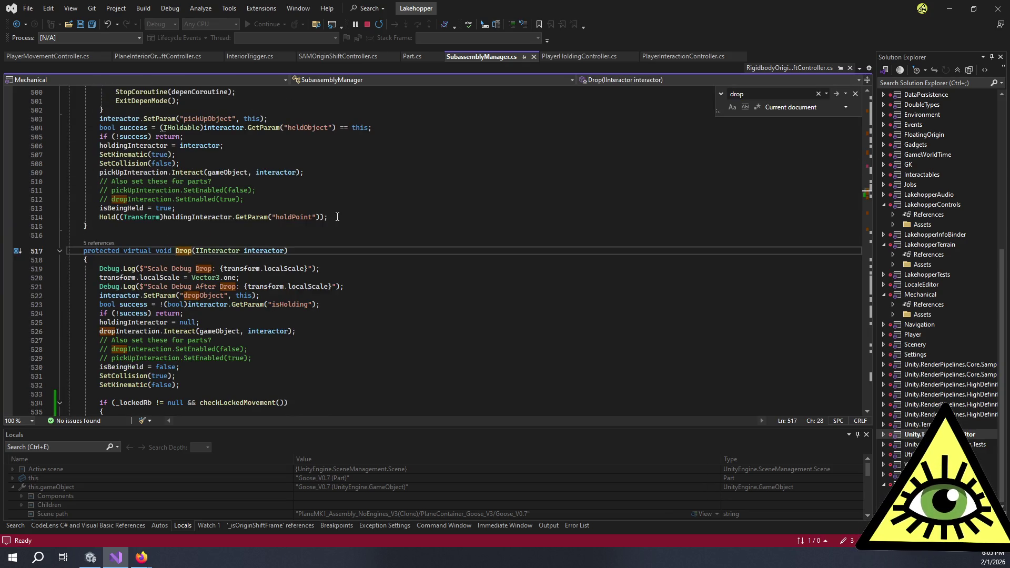
{"action": "scroll", "coordinate": [281, 284], "scroll_direction": "down", "scroll_amount": 3}
Step: Add Physics.SyncTransforms(); on a new line after UpdateLockedMovement() and save the file
{"action": "left_click_drag", "start_coordinate": [227, 362], "coordinate": [232, 350]}
{"action": "left_click", "coordinate": [242, 353]}
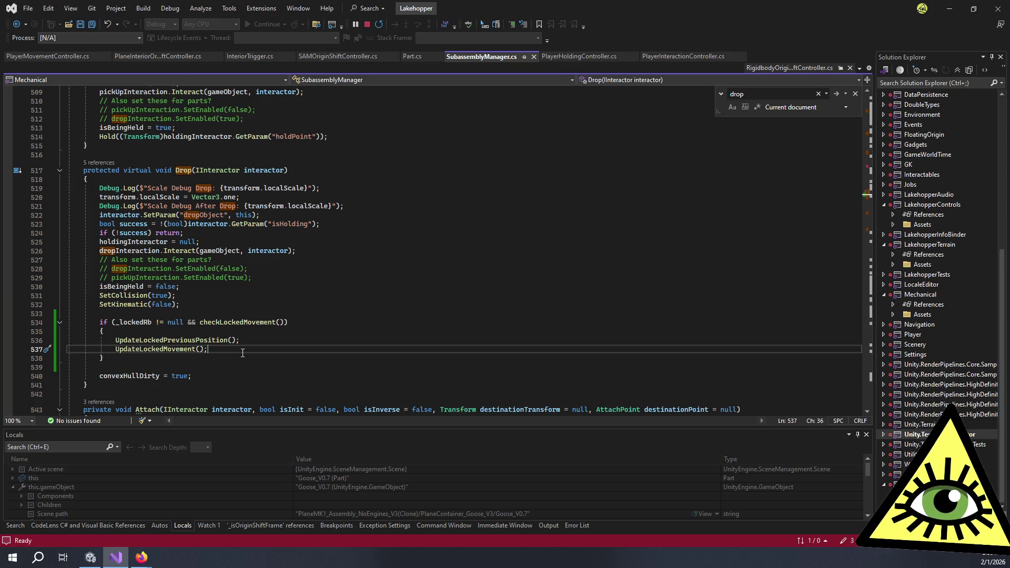
{"action": "key", "text": "Return"}
{"action": "type", "text": "Physics.S"}
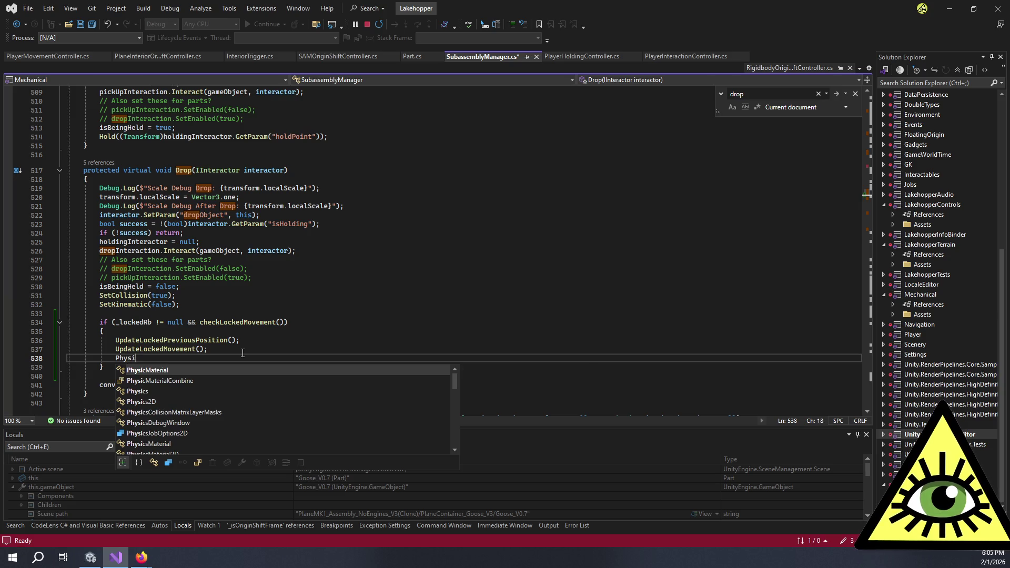
{"action": "type", "text": "yn"}
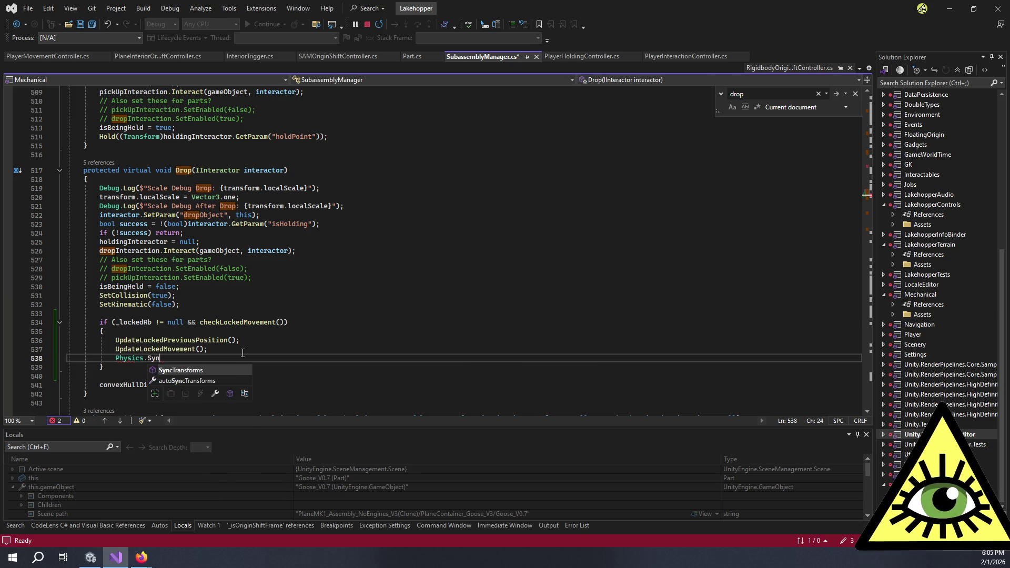
{"action": "key", "text": "Tab"}
{"action": "type", "text": "();"}
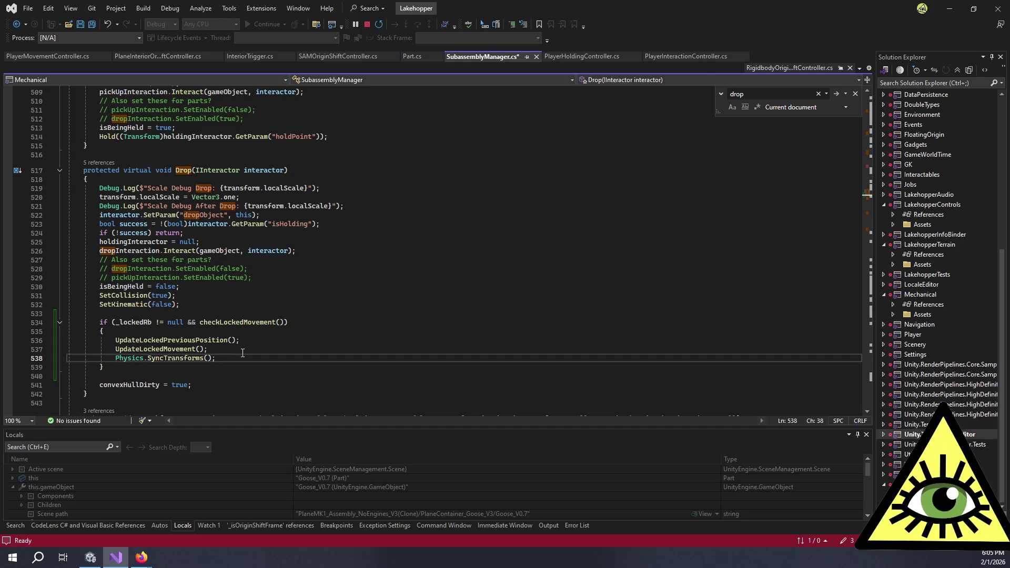
{"action": "key", "text": "ctrl+s"}
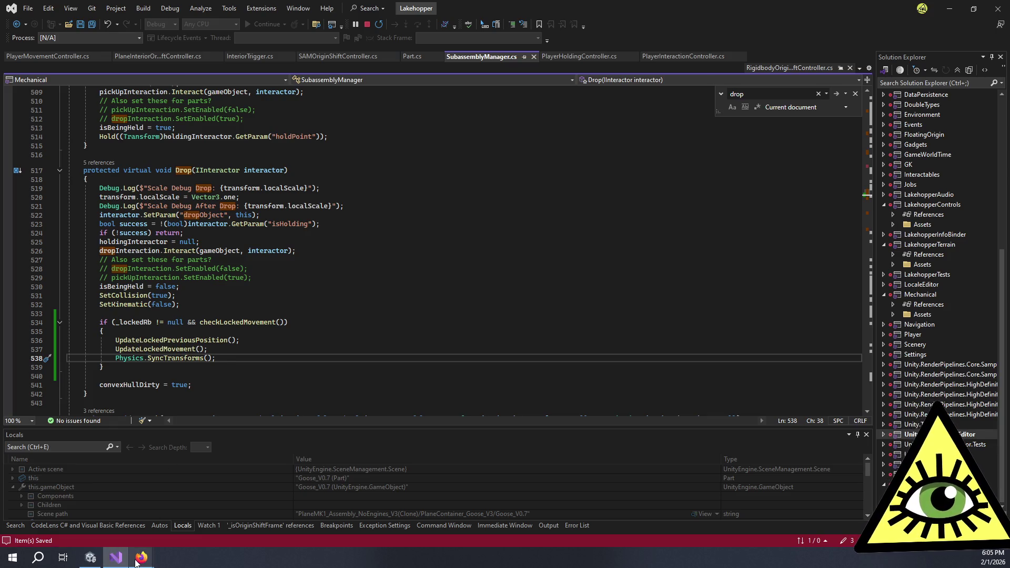
{"action": "mouse_move", "coordinate": [141, 557]}
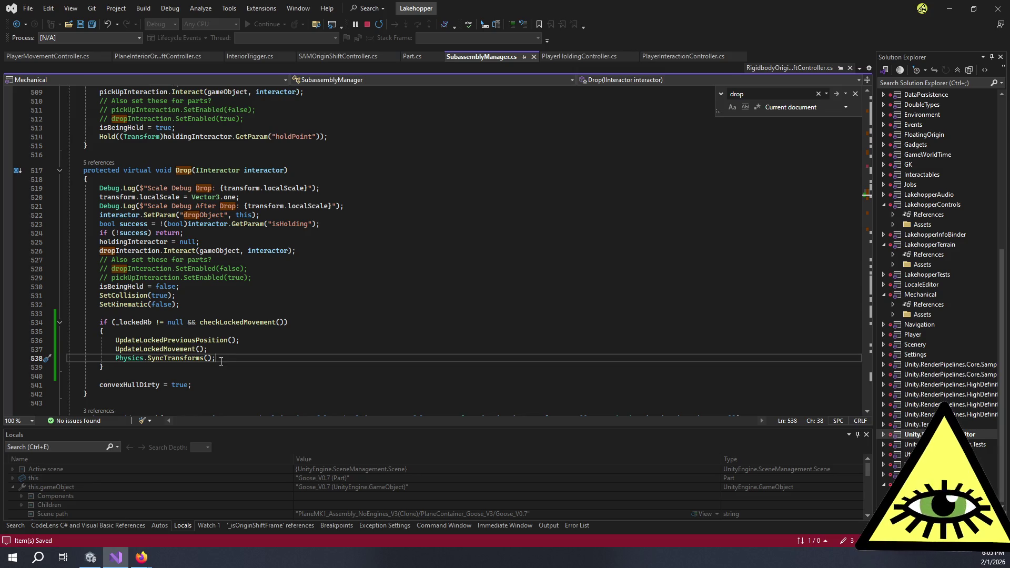
{"action": "left_click_drag", "start_coordinate": [220, 362], "coordinate": [114, 359]}
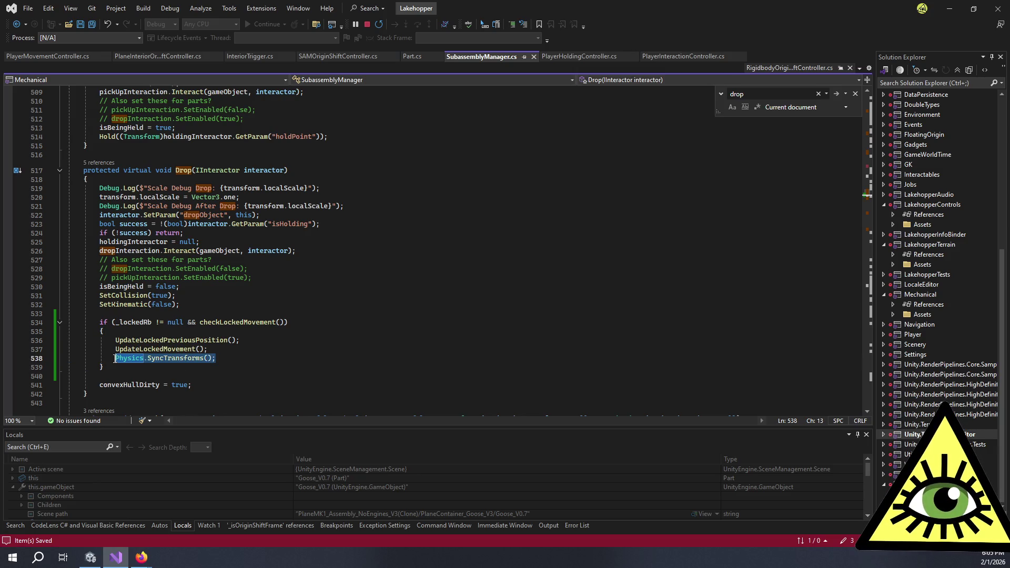
{"action": "left_click", "coordinate": [230, 358]}
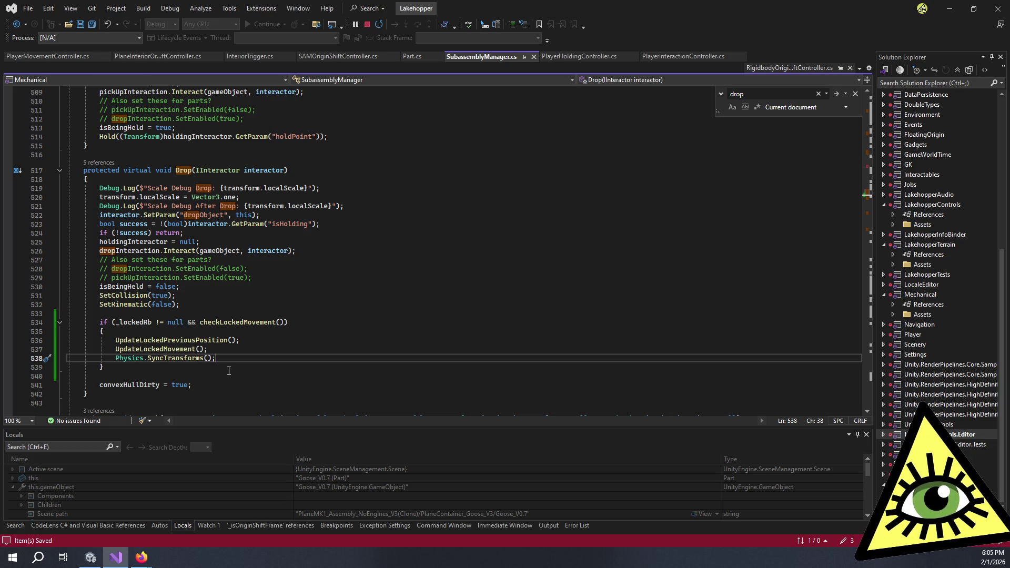
Step: Stop Play mode and change SceneLoadSettings' Load File from Start to StartAir
{"action": "left_click", "coordinate": [90, 557]}
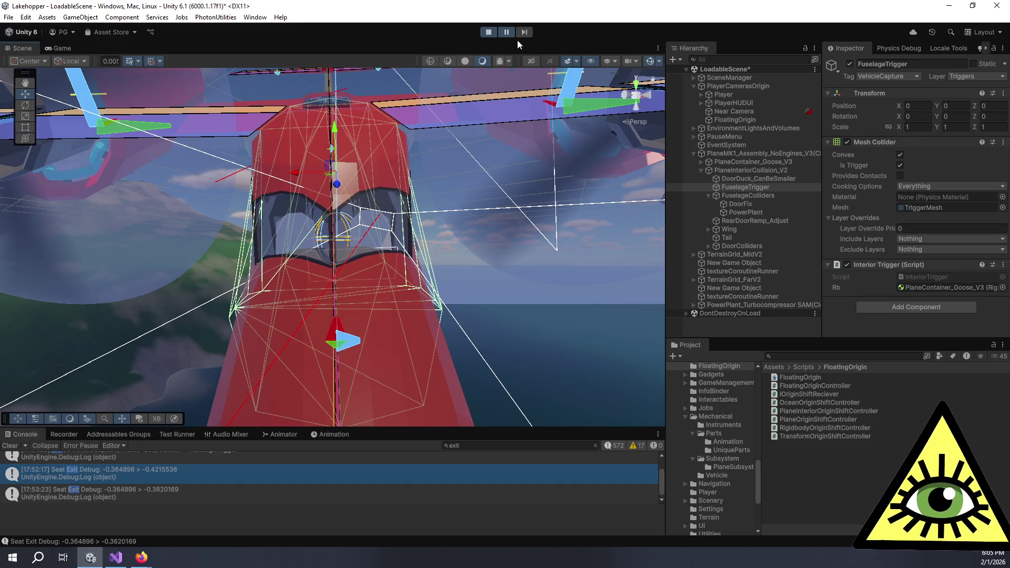
{"action": "left_click", "coordinate": [488, 34]}
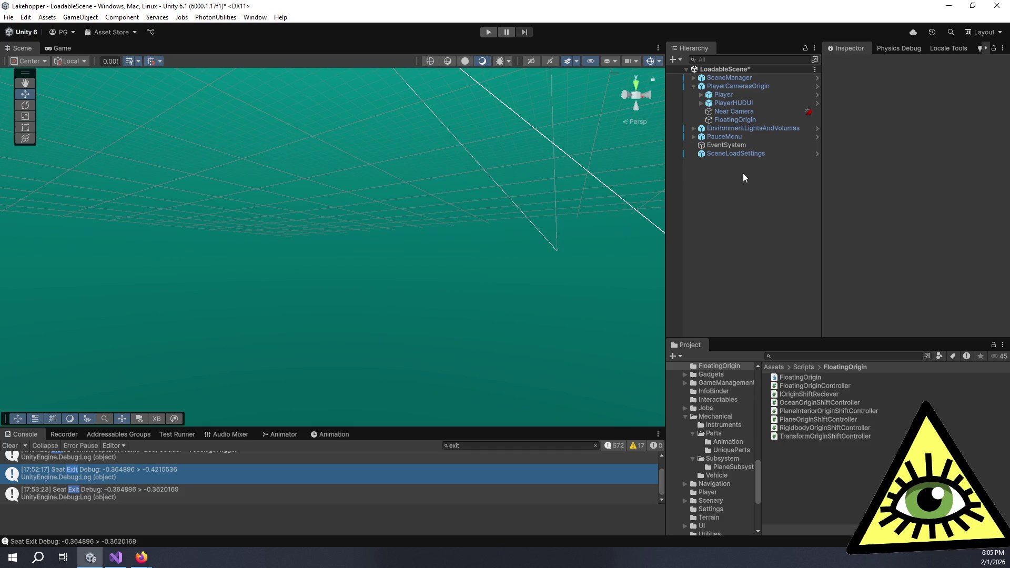
{"action": "left_click", "coordinate": [740, 152]}
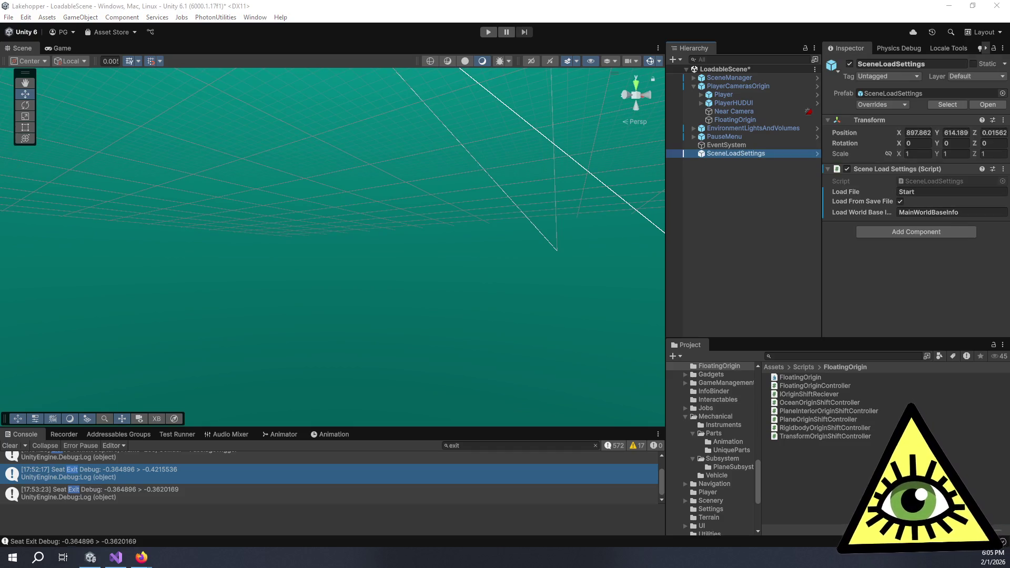
{"action": "left_click", "coordinate": [936, 192]}
{"action": "type", "text": "Air"}
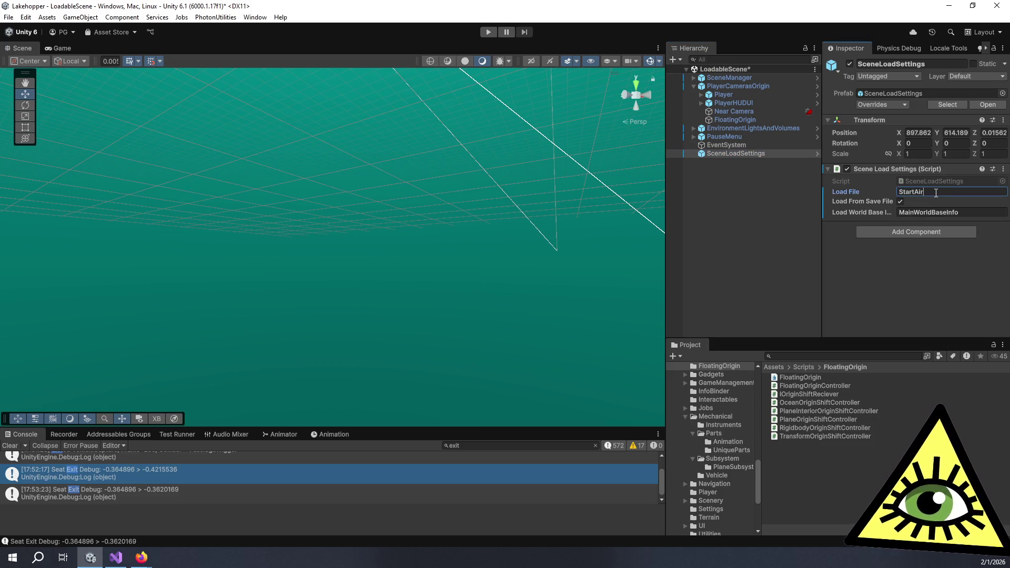
{"action": "key", "text": "ctrl+p"}
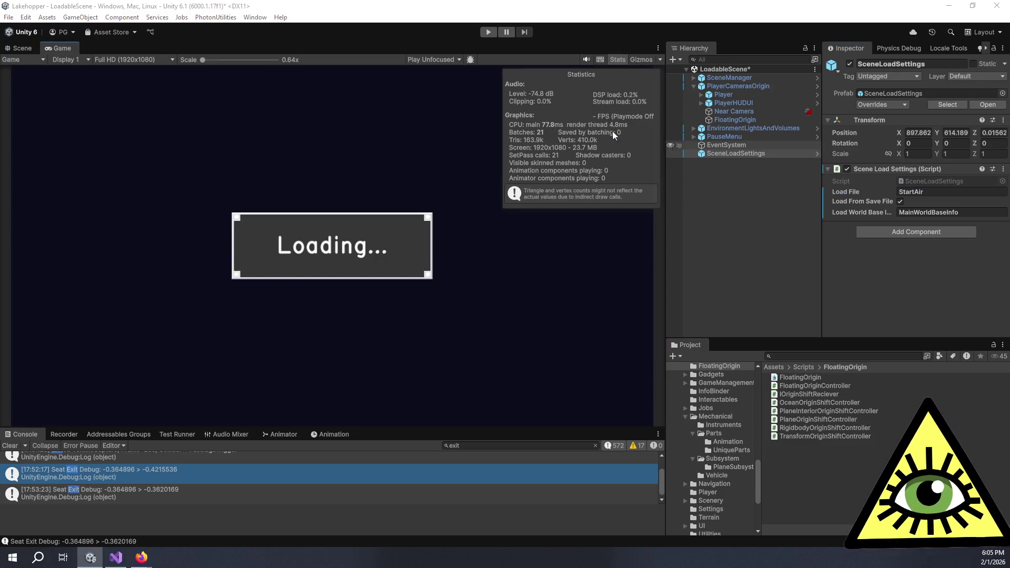
Step: Start and stop a play test during loading, then clear the console's 'exit' filter to show compiler warnings
{"action": "left_click", "coordinate": [487, 31]}
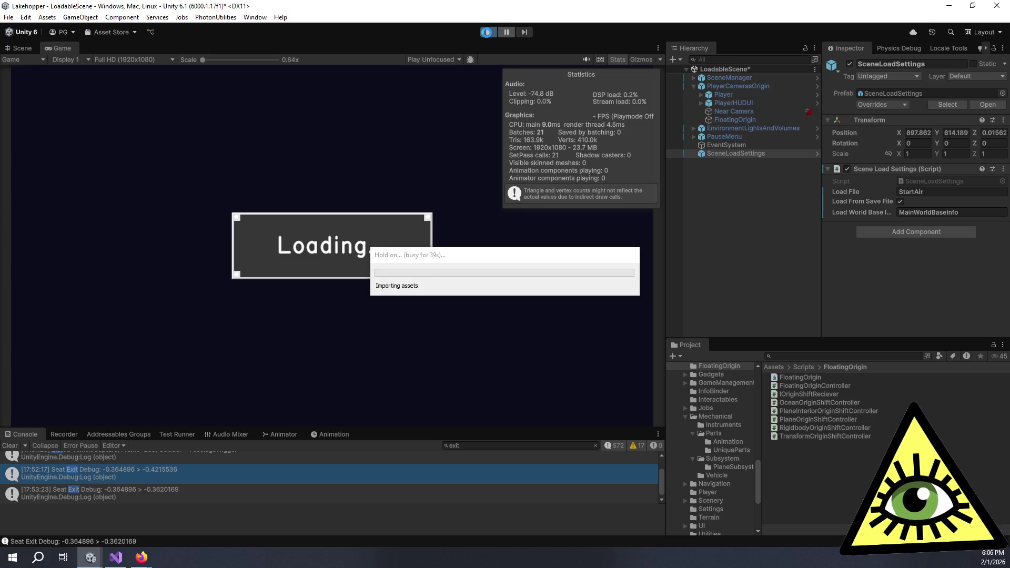
{"action": "left_click", "coordinate": [489, 32]}
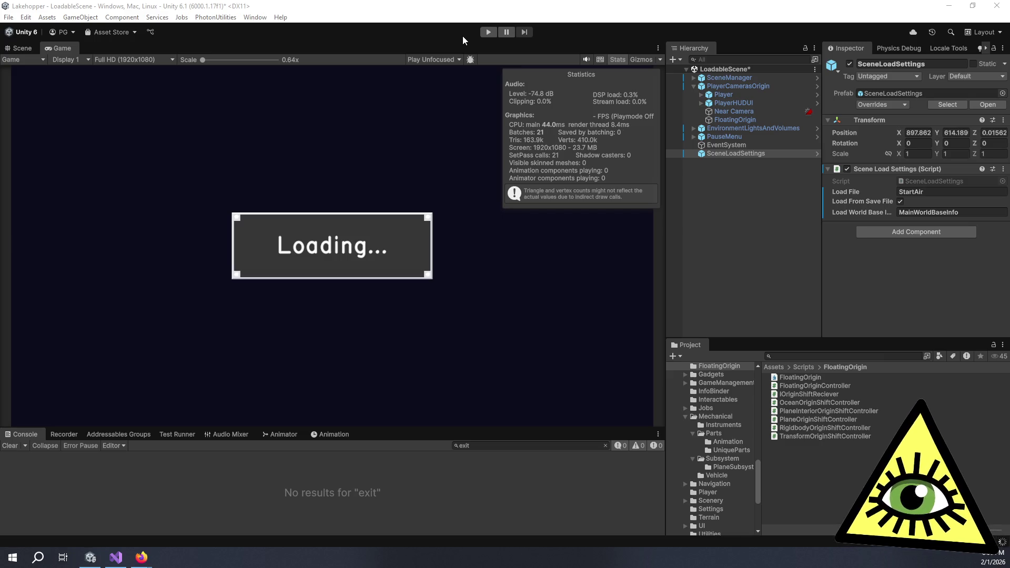
{"action": "key", "text": "alt+Tab"}
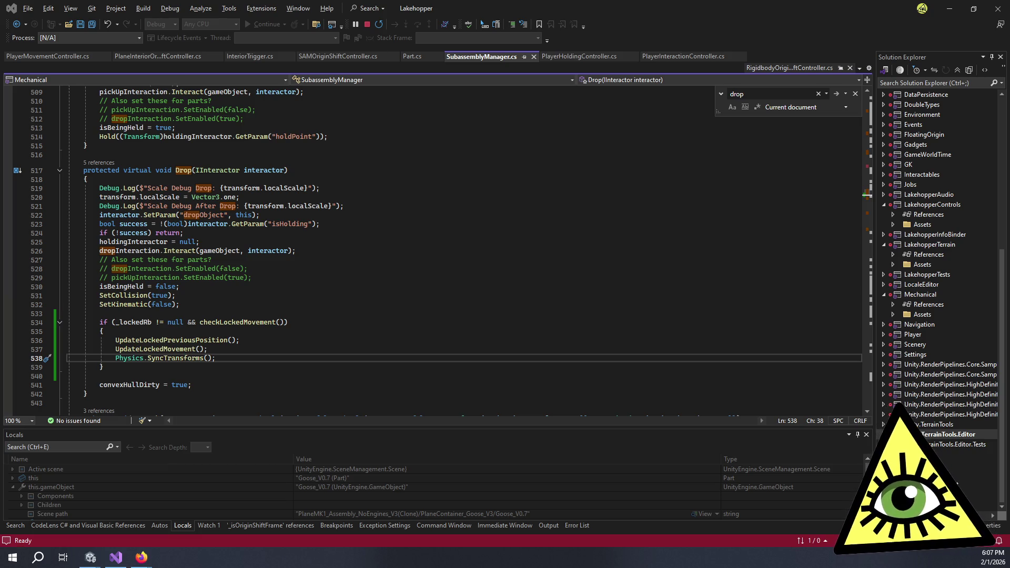
{"action": "mouse_move", "coordinate": [90, 557]}
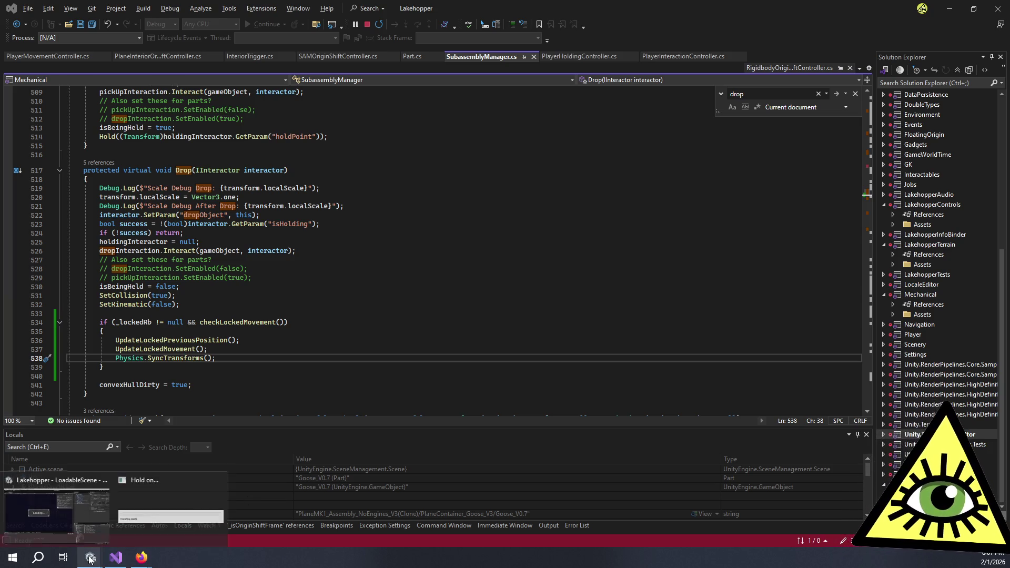
{"action": "mouse_move", "coordinate": [138, 519]}
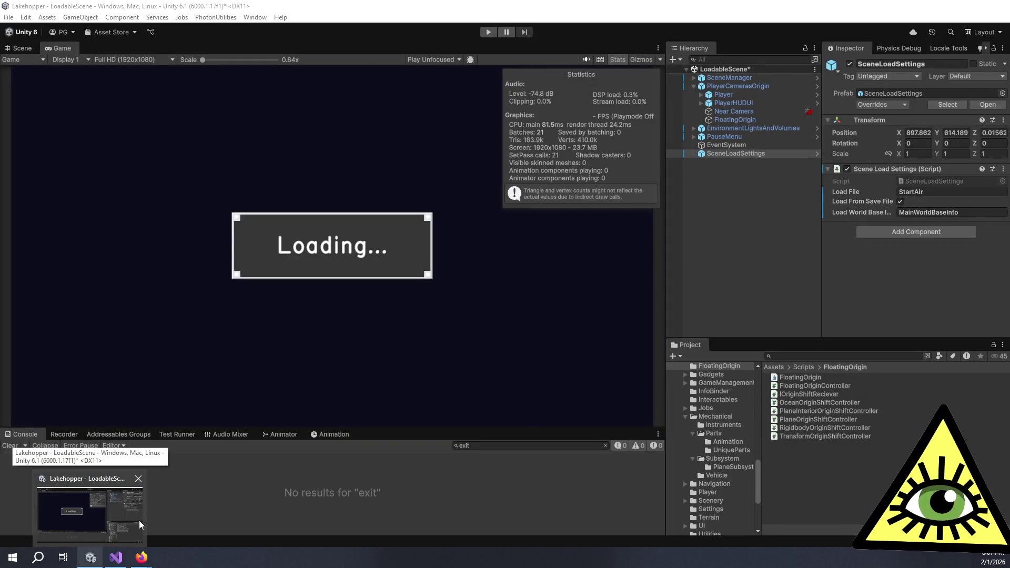
{"action": "key", "text": "alt+Tab"}
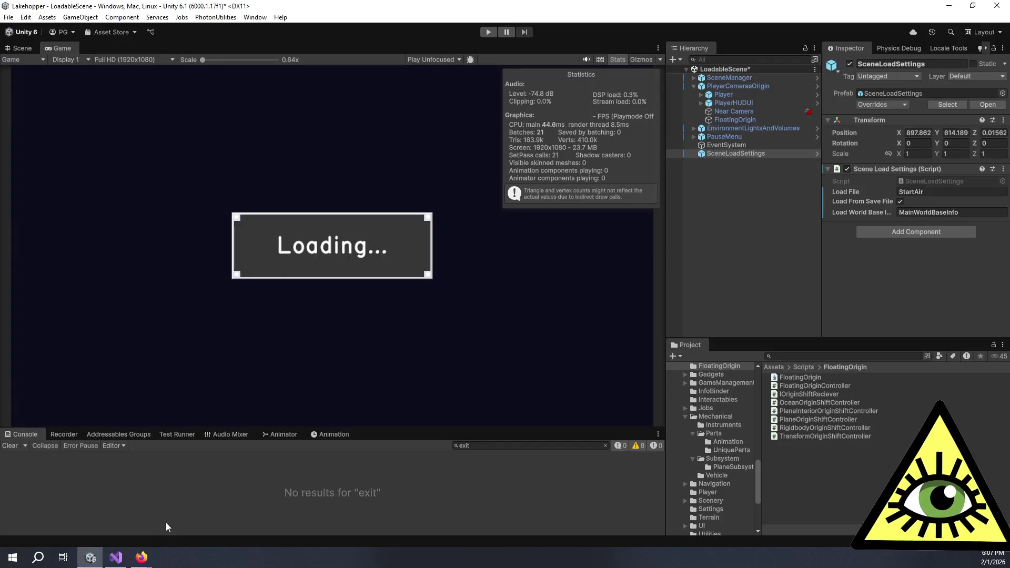
{"action": "left_click", "coordinate": [607, 445]}
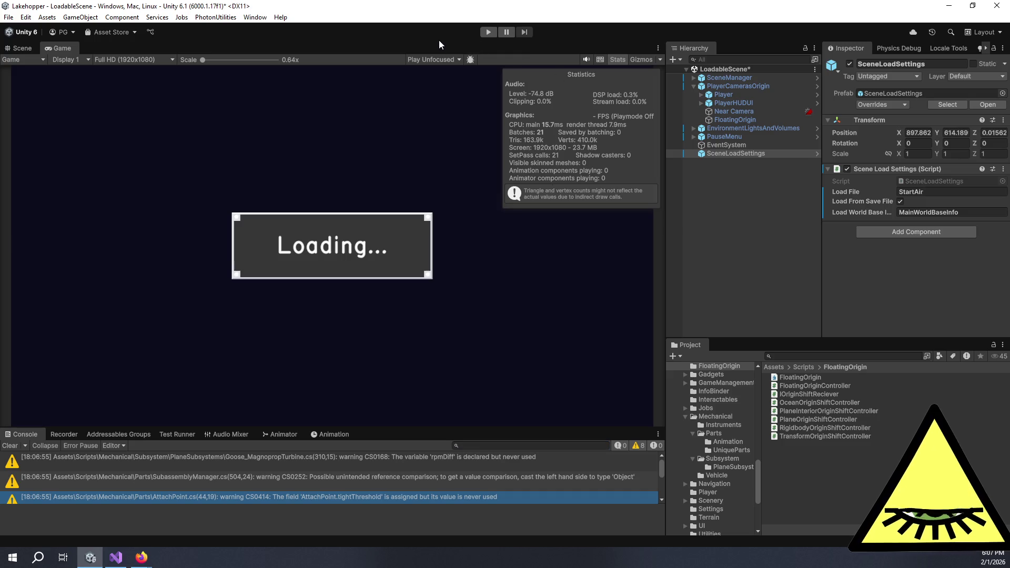
Step: Play inside the airborne plane, then frame and orbit PowerPlant_Turbocompressor in the Scene view
{"action": "left_click", "coordinate": [488, 31]}
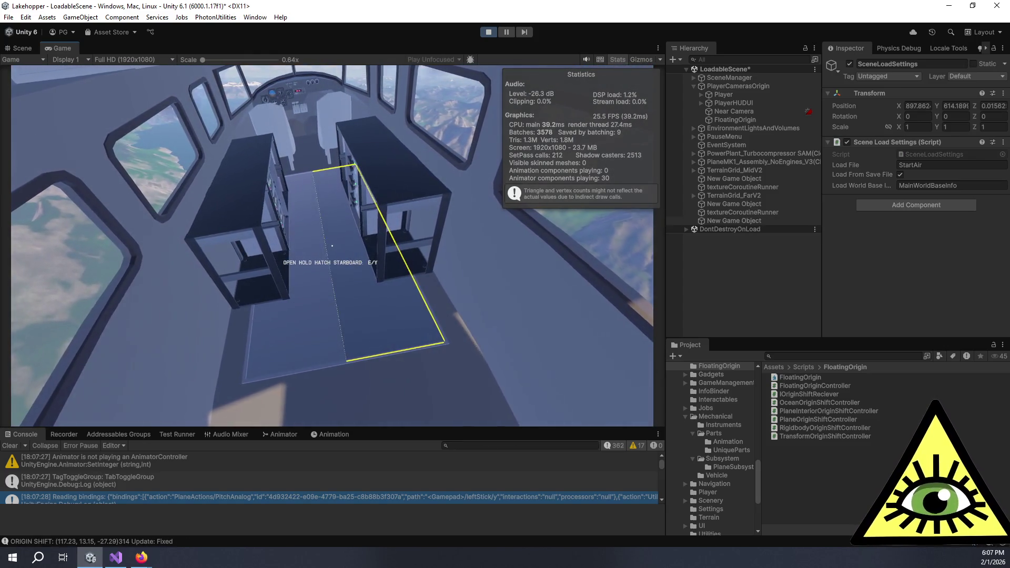
{"action": "key", "text": "Escape"}
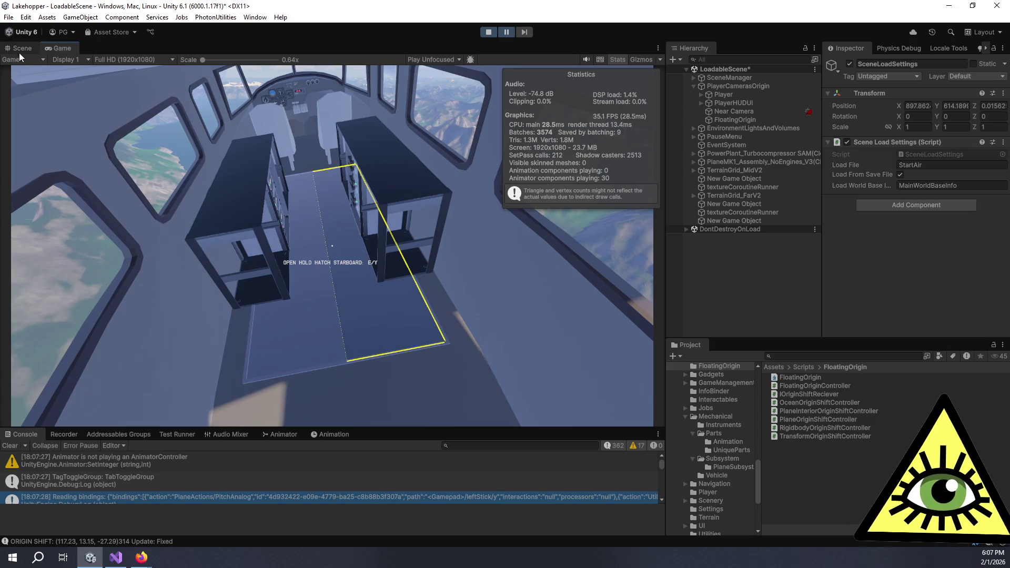
{"action": "left_click", "coordinate": [20, 48]}
{"action": "double_click", "coordinate": [787, 156]}
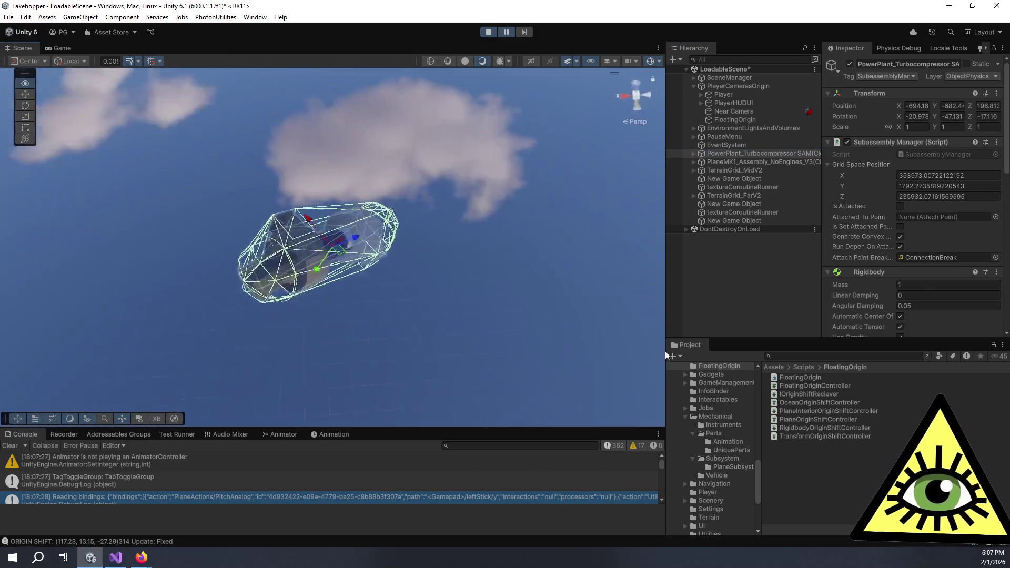
{"action": "mouse_move", "coordinate": [579, 237]}
{"action": "left_mouse_down"}
{"action": "mouse_move", "coordinate": [460, 94]}
{"action": "mouse_move", "coordinate": [460, 108]}
{"action": "left_mouse_up"}
Step: Switch the turbocompressor's Inspector to Debug mode to reveal Is Attached and Locked Rb fields
{"action": "scroll", "coordinate": [868, 210], "scroll_direction": "down", "scroll_amount": 5}
{"action": "scroll", "coordinate": [897, 222], "scroll_direction": "down", "scroll_amount": 5}
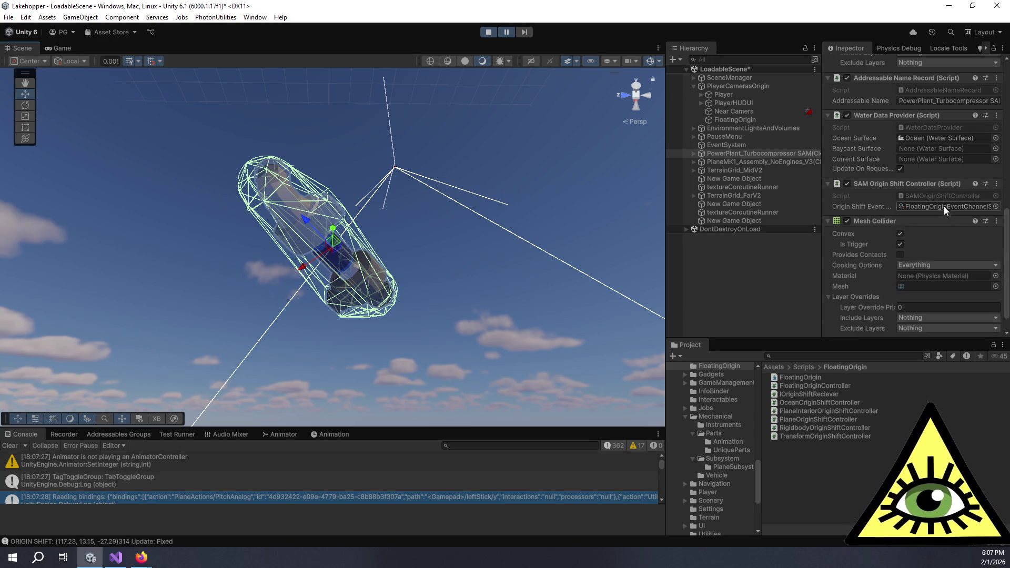
{"action": "scroll", "coordinate": [894, 179], "scroll_direction": "down", "scroll_amount": 3}
{"action": "scroll", "coordinate": [894, 179], "scroll_direction": "up", "scroll_amount": 2}
{"action": "scroll", "coordinate": [895, 180], "scroll_direction": "down", "scroll_amount": 2}
{"action": "scroll", "coordinate": [915, 173], "scroll_direction": "up", "scroll_amount": 10}
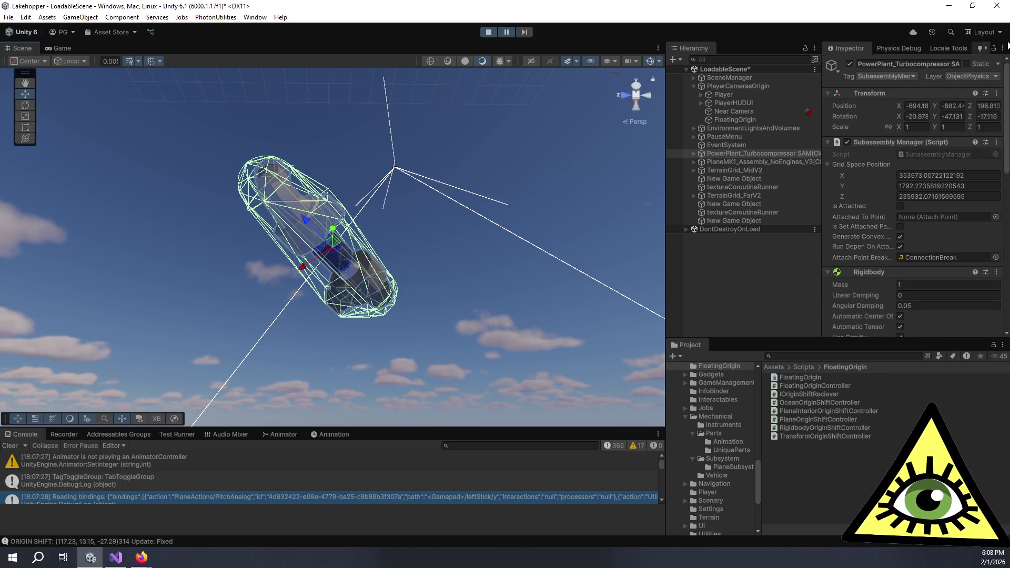
{"action": "left_click", "coordinate": [1002, 48]}
{"action": "left_click", "coordinate": [948, 99]}
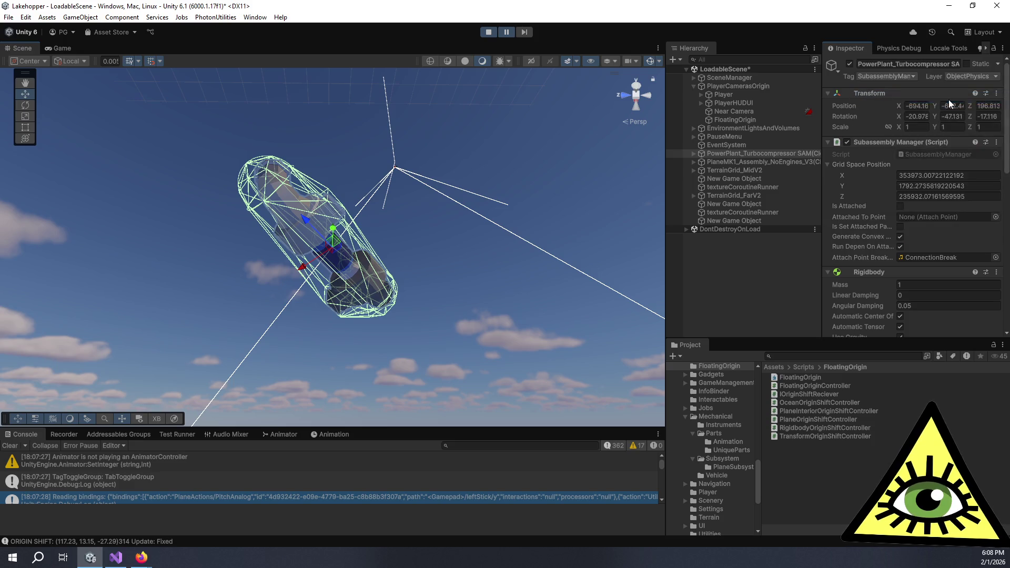
{"action": "scroll", "coordinate": [904, 179], "scroll_direction": "down", "scroll_amount": 3}
{"action": "scroll", "coordinate": [912, 189], "scroll_direction": "down", "scroll_amount": 5}
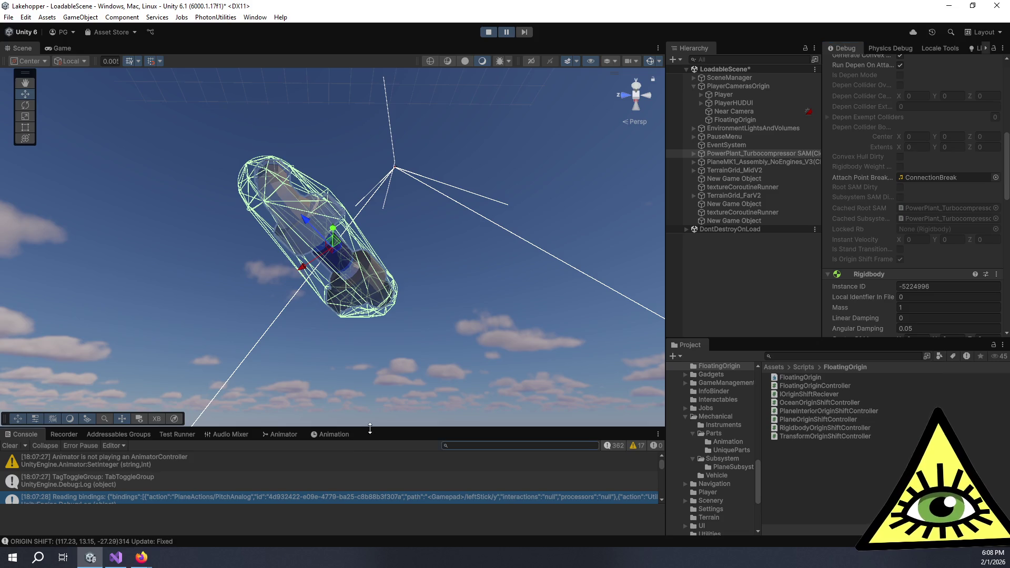
Step: Enlarge the console and filter logs by 'trigger', then 'vehicle', settling on 'turbocompress'
{"action": "left_click_drag", "start_coordinate": [369, 427], "coordinate": [423, 318]}
{"action": "type", "text": "exit"}
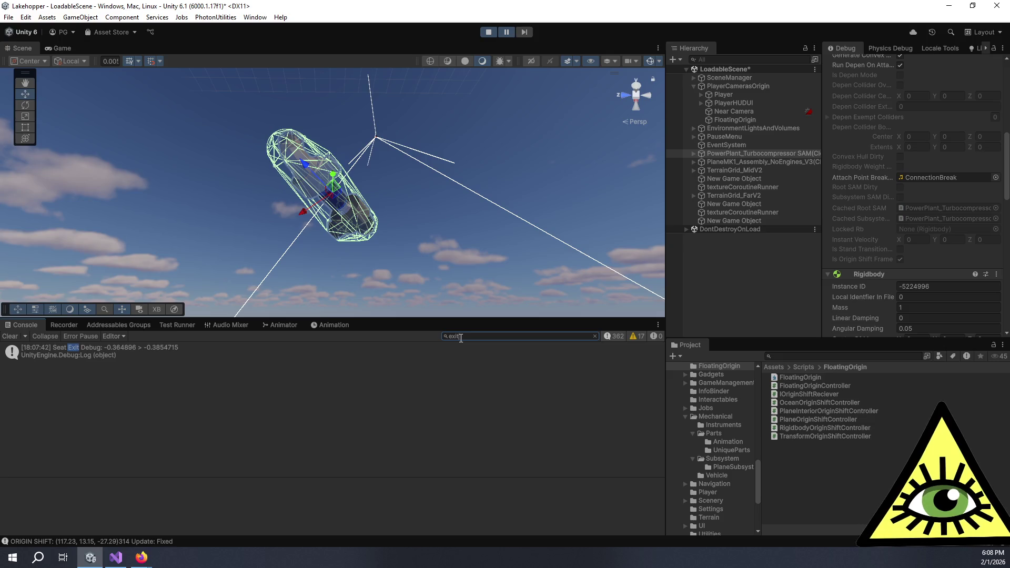
{"action": "key", "text": "BackSpace"}
{"action": "key", "text": "BackSpace"}
{"action": "key", "text": "BackSpace"}
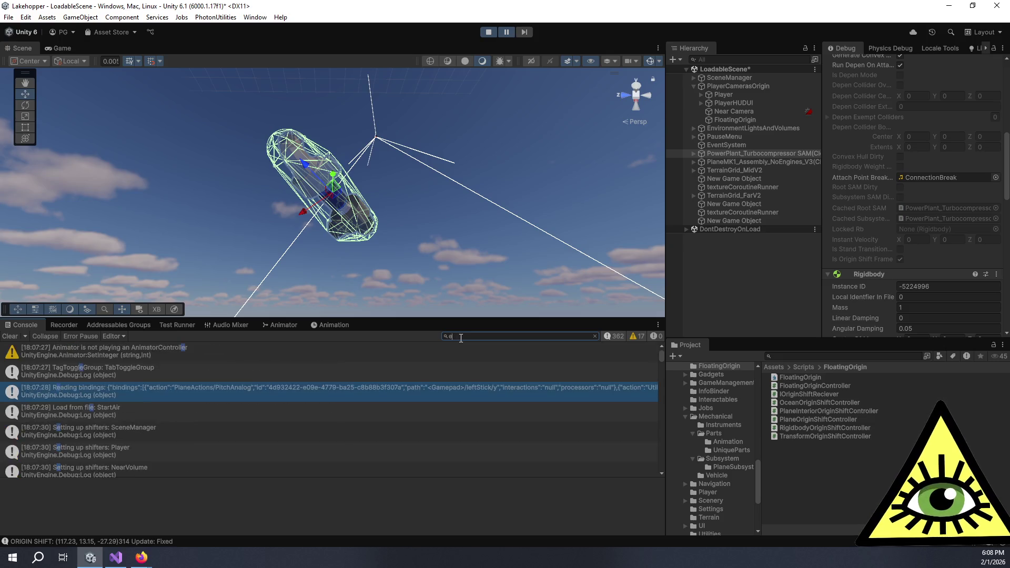
{"action": "key", "text": "BackSpace"}
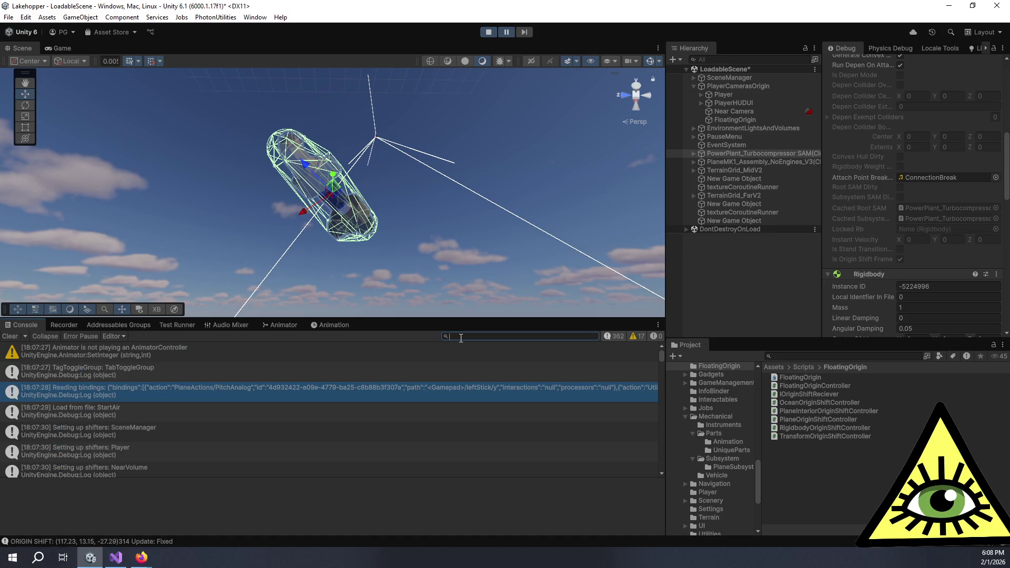
{"action": "type", "text": "trigger"}
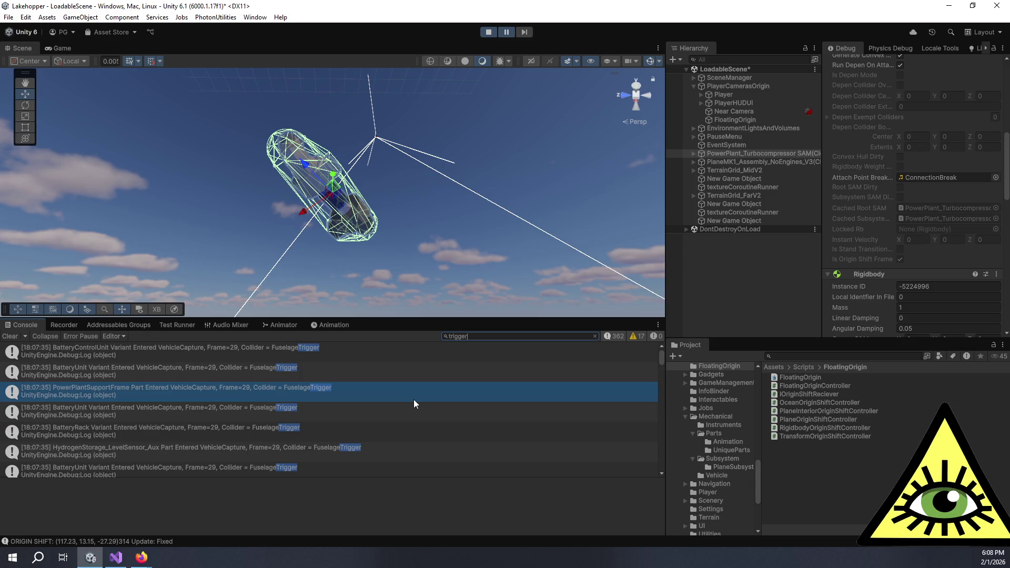
{"action": "key", "text": "ctrl+a"}
{"action": "type", "text": "ve"}
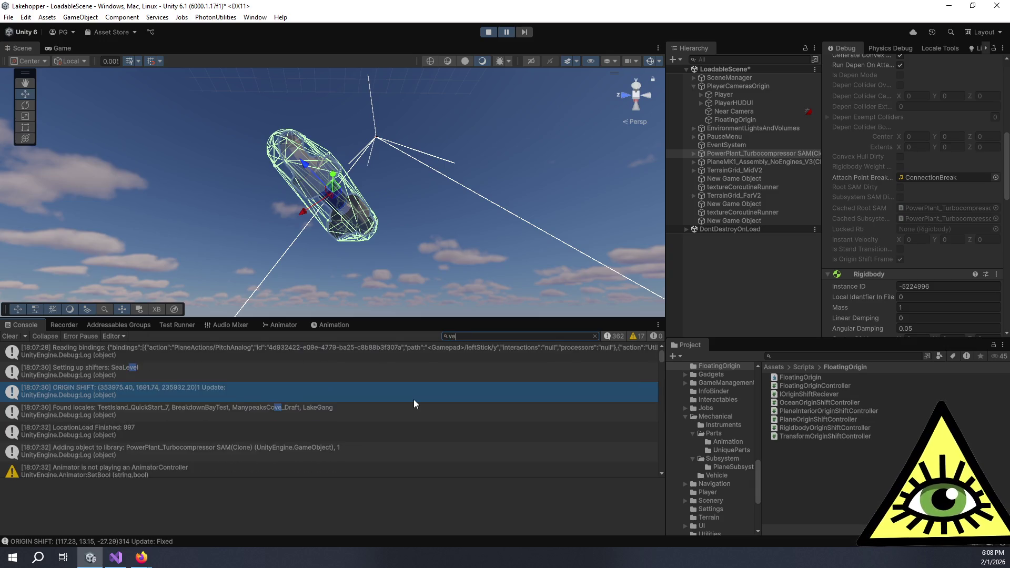
{"action": "type", "text": "hicle"}
{"action": "key", "text": "ctrl+a"}
{"action": "type", "text": "tur"}
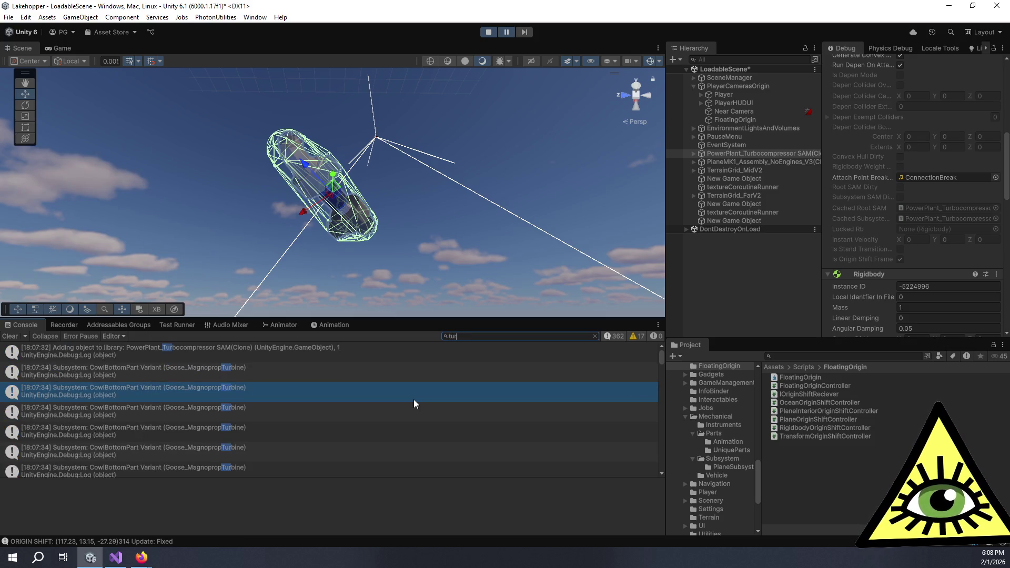
{"action": "type", "text": "bocompress"}
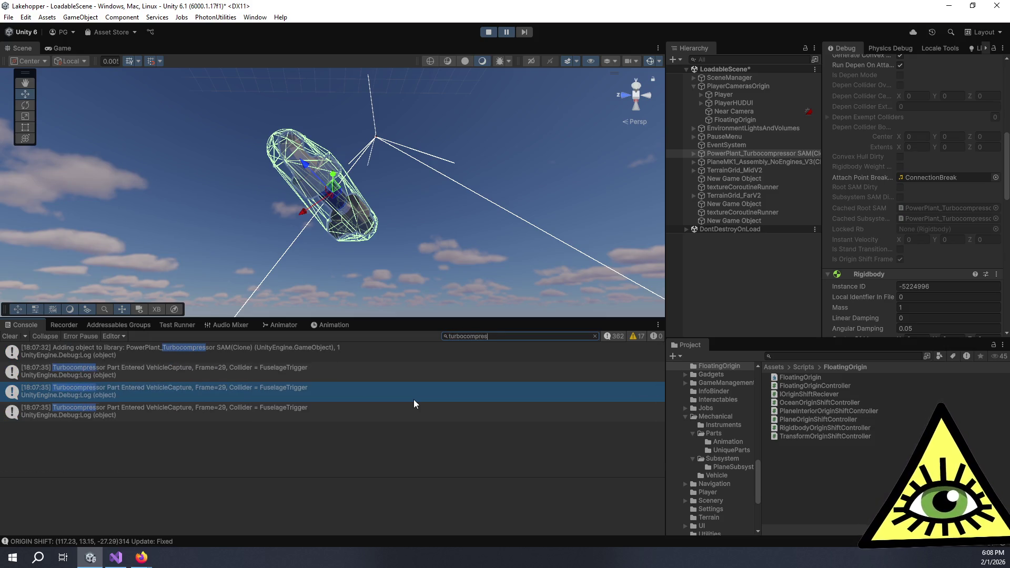
Step: Inspect and compare the details of the turbocompressor capture log entries
{"action": "left_click", "coordinate": [411, 411]}
{"action": "left_click", "coordinate": [364, 397]}
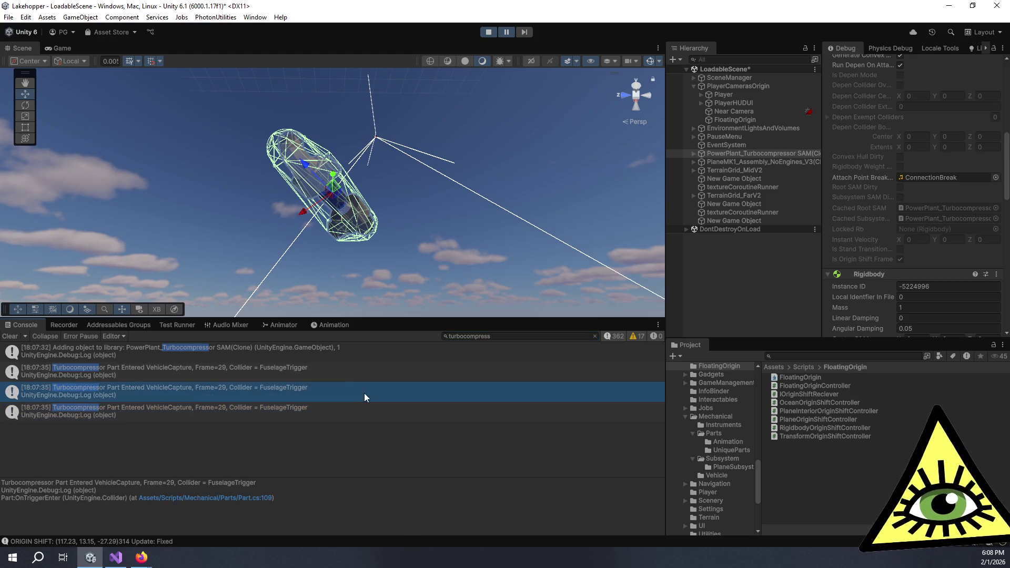
{"action": "left_click", "coordinate": [331, 371]}
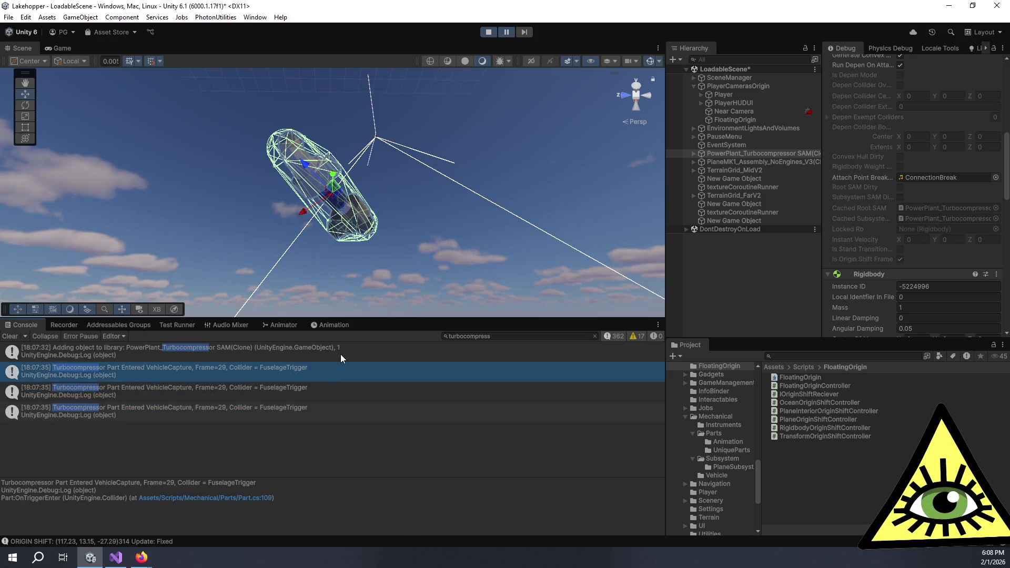
{"action": "left_click", "coordinate": [323, 390]}
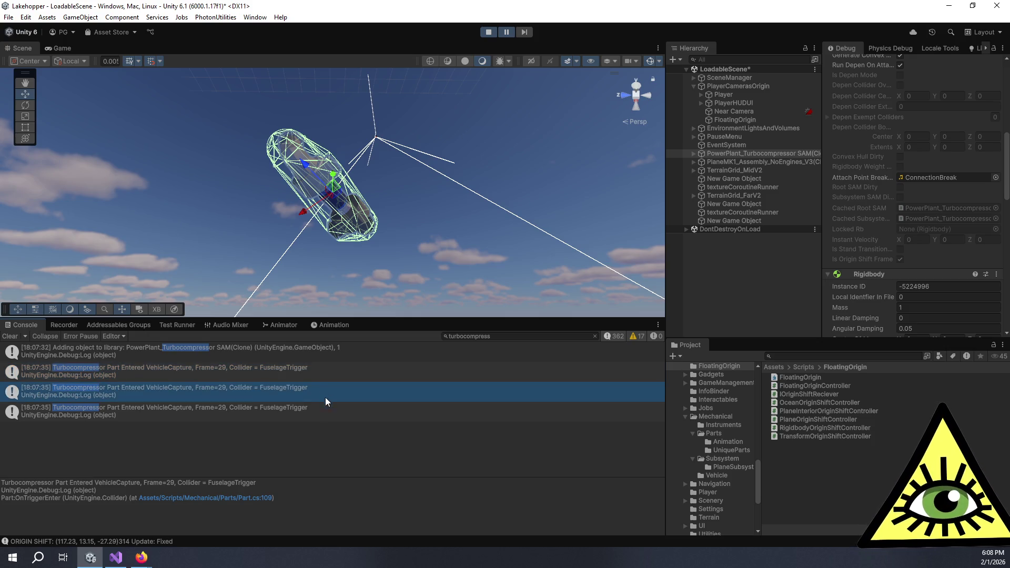
{"action": "left_click", "coordinate": [316, 417]}
{"action": "left_click", "coordinate": [318, 396]}
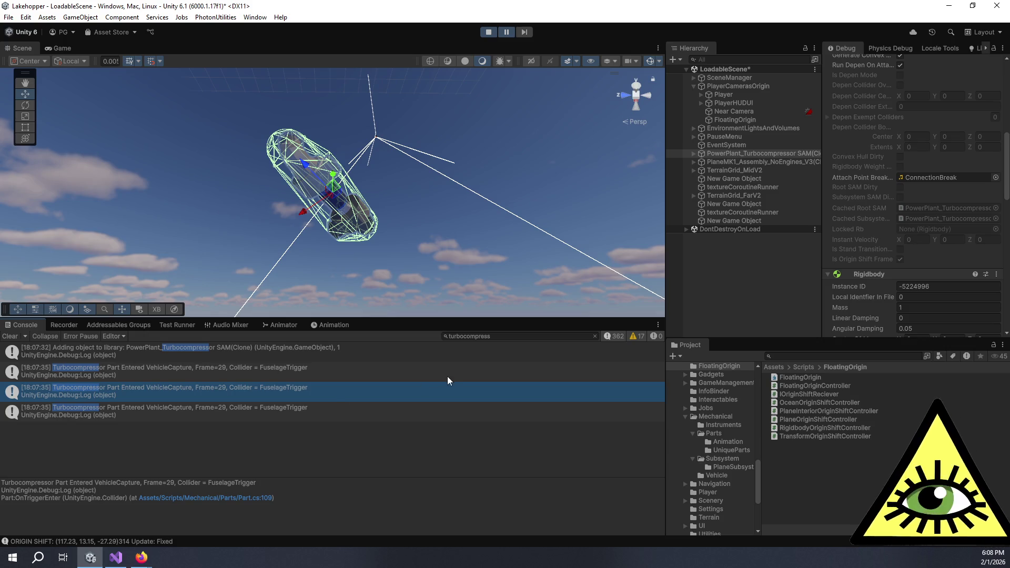
Step: Review the Drop code in Visual Studio, then start a new card in Trello's 0.2 Bugfixes
{"action": "key", "text": "alt+Tab"}
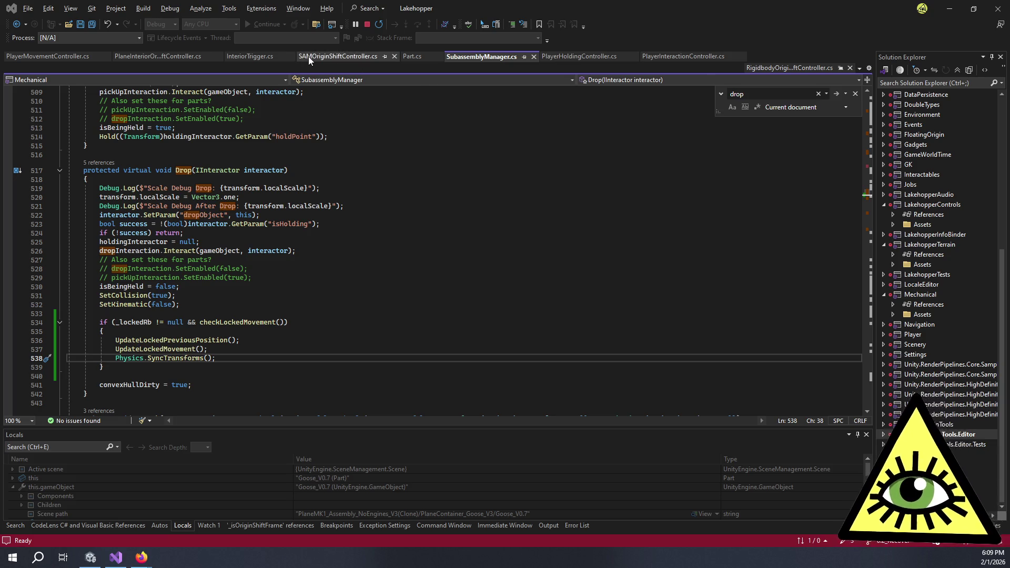
{"action": "key", "text": "alt+Tab"}
{"action": "left_click", "coordinate": [605, 321]}
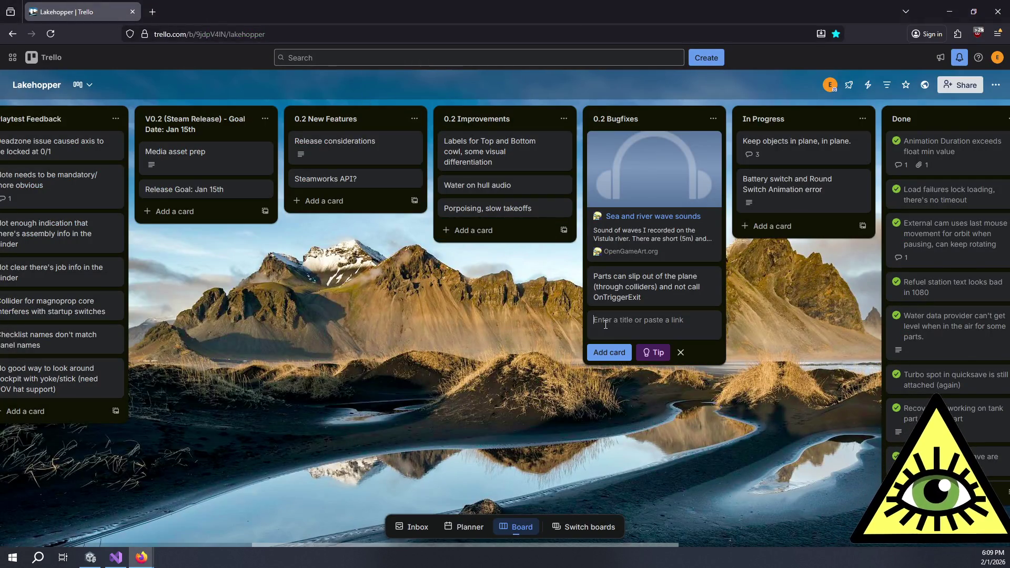
Step: Add the card 'Loading Save doesn't properly lock parts to plane' to 0.2 Bugfixes
{"action": "type", "text": "Loading S"}
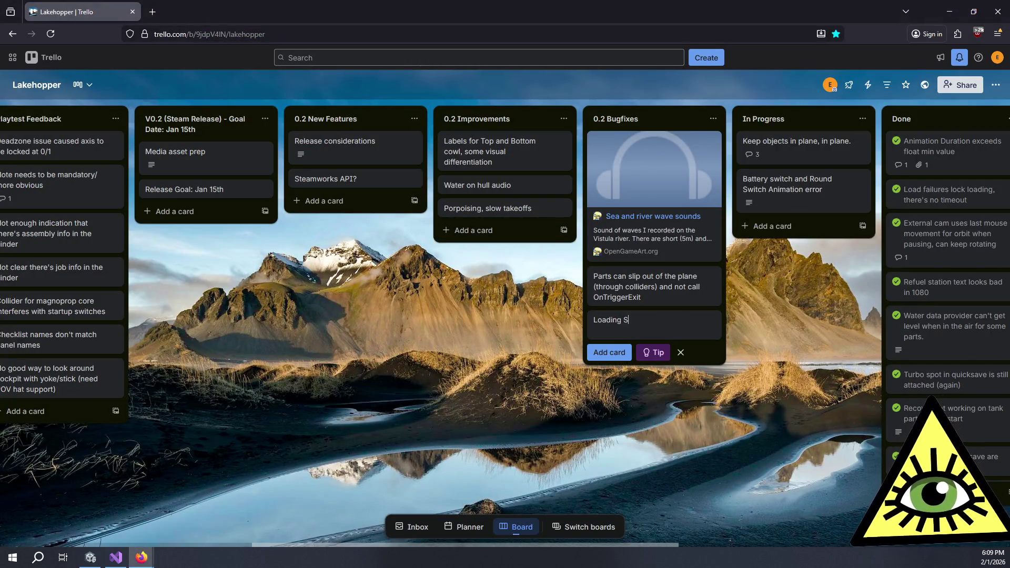
{"action": "type", "text": "ave doesn't properly"}
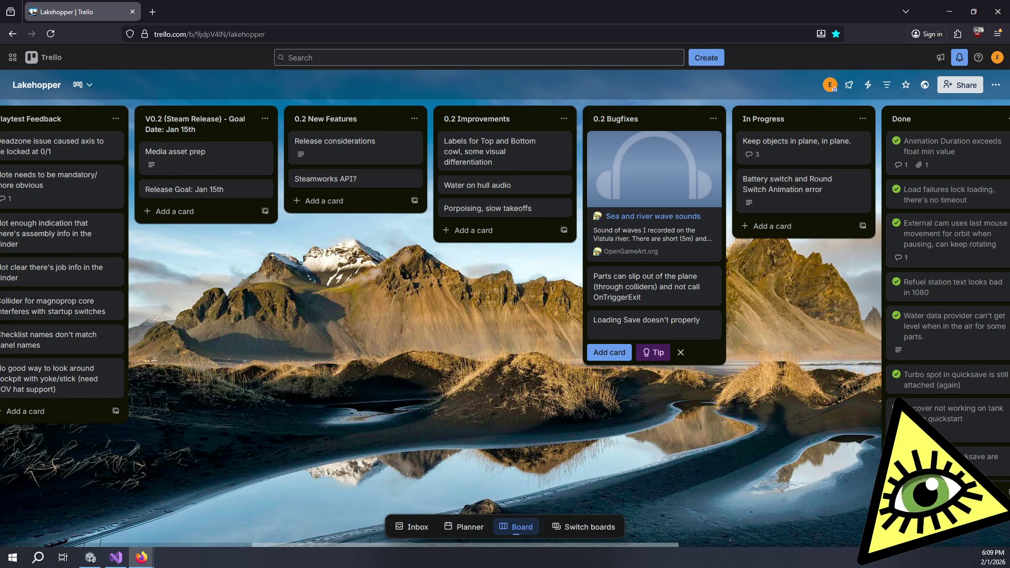
{"action": "type", "text": "lock par"}
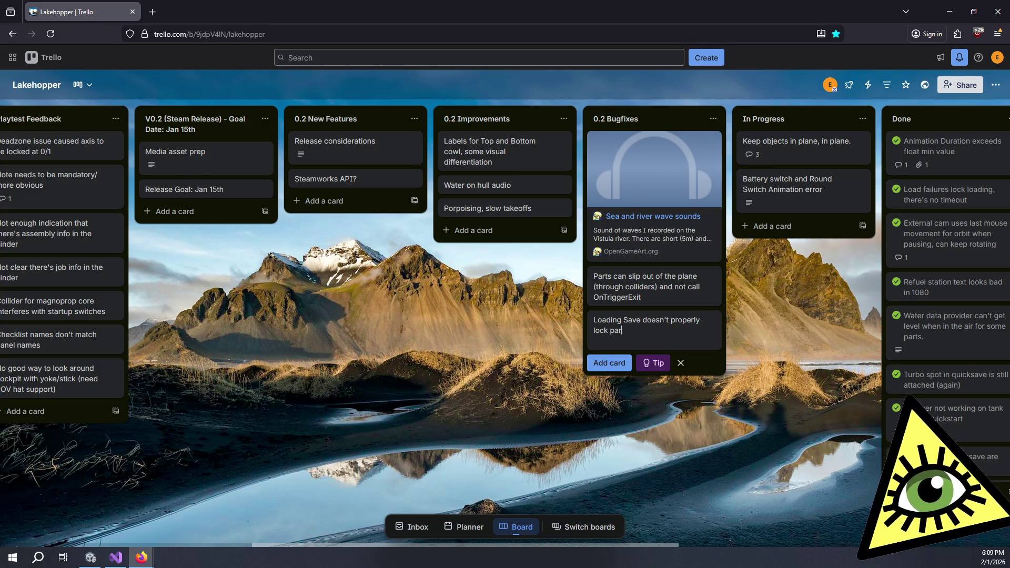
{"action": "type", "text": "ts to plane"}
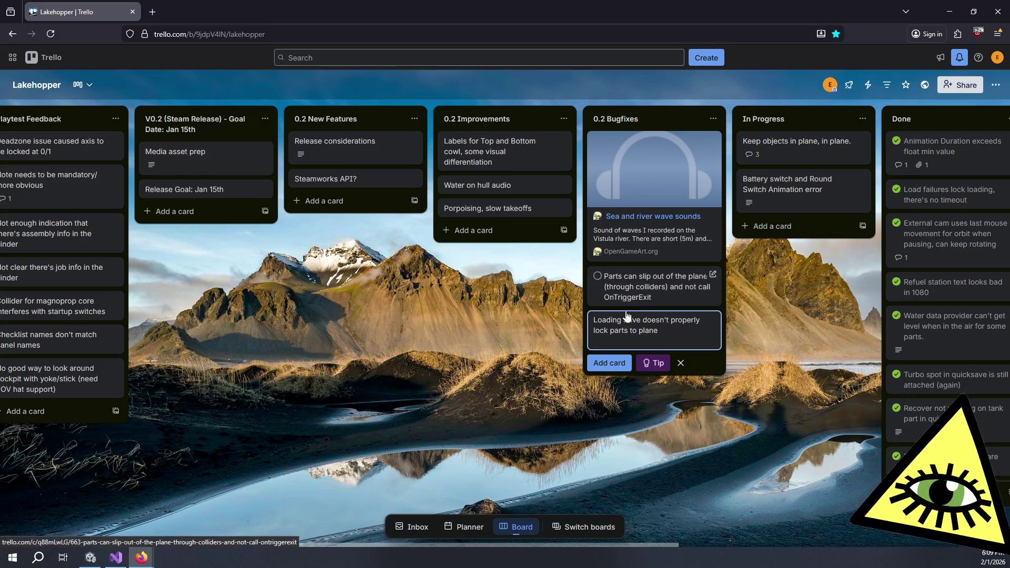
{"action": "key", "text": "Return"}
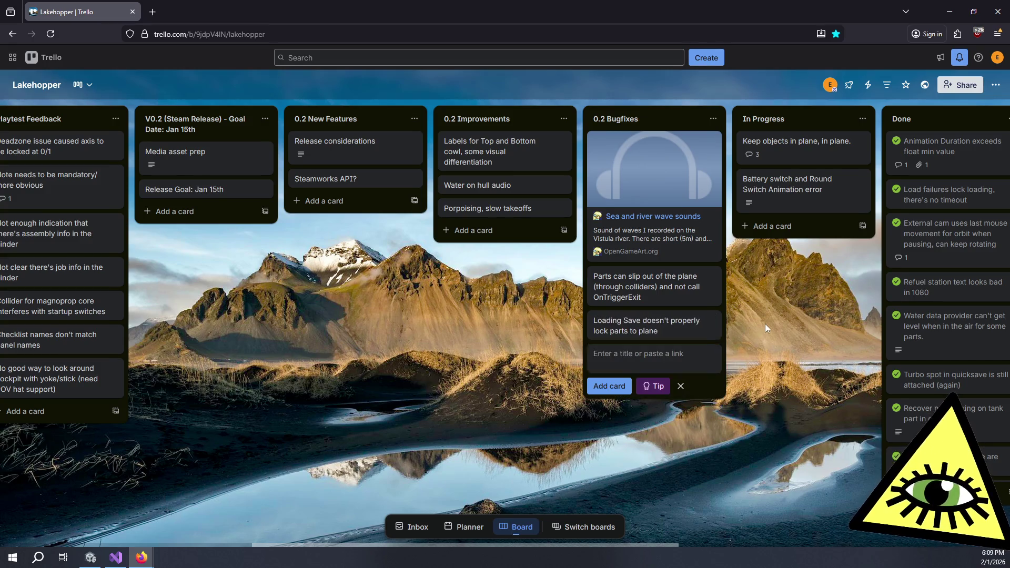
{"action": "left_click", "coordinate": [765, 325]}
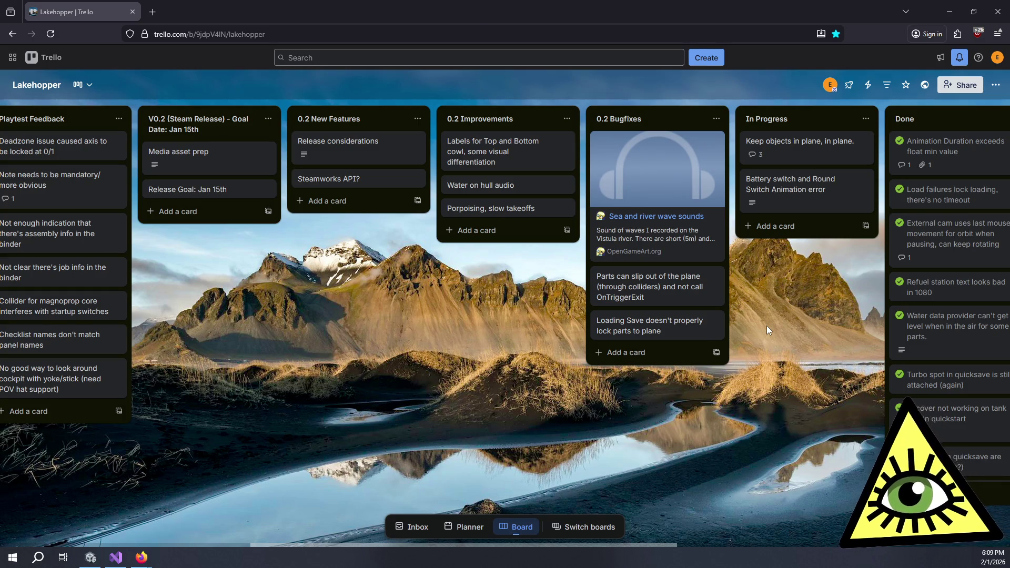
{"action": "key", "text": "alt+Tab"}
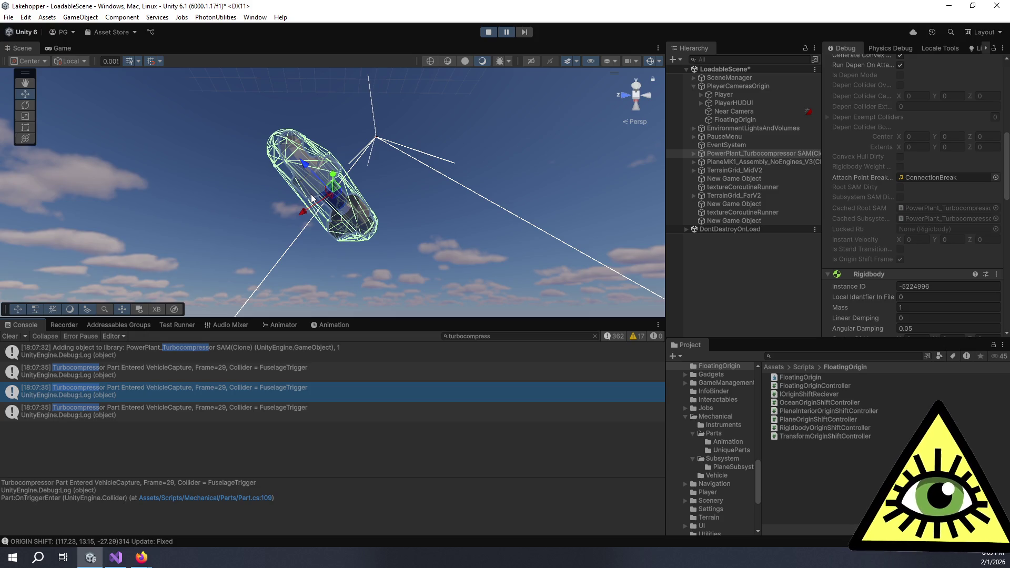
{"action": "left_click", "coordinate": [210, 363]}
{"action": "left_click", "coordinate": [210, 393]}
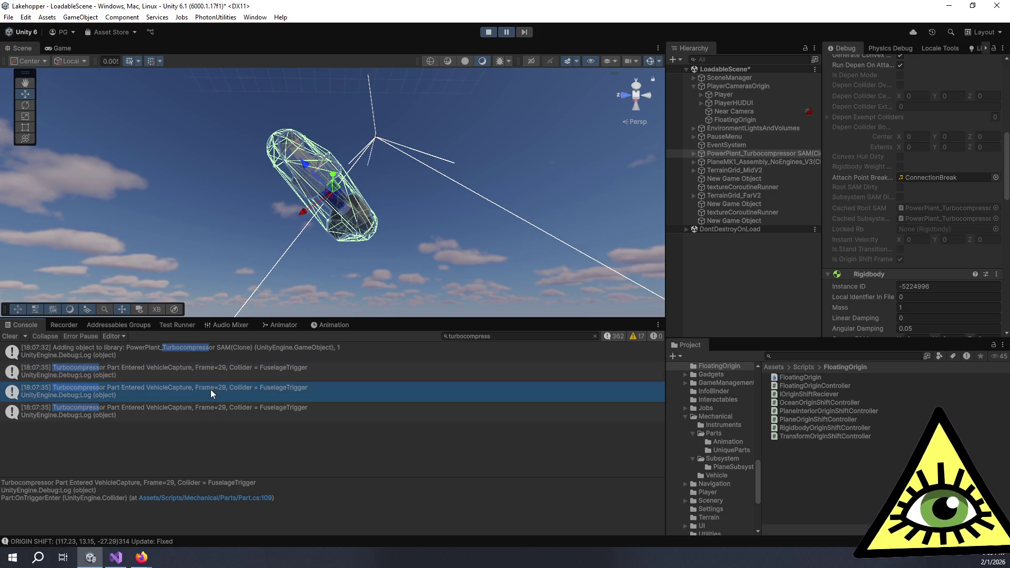
{"action": "left_click", "coordinate": [209, 413]}
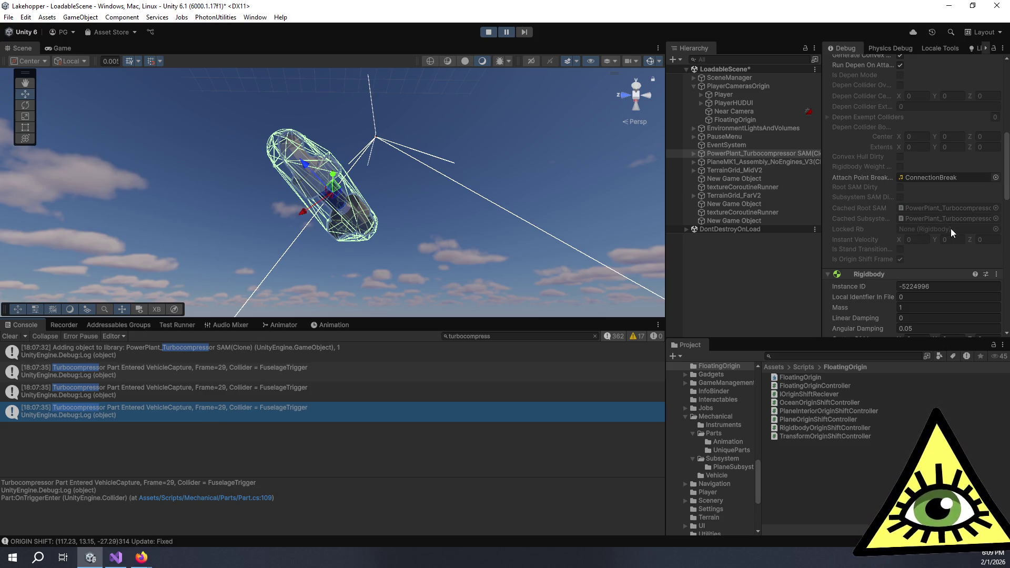
{"action": "left_click", "coordinate": [711, 162]}
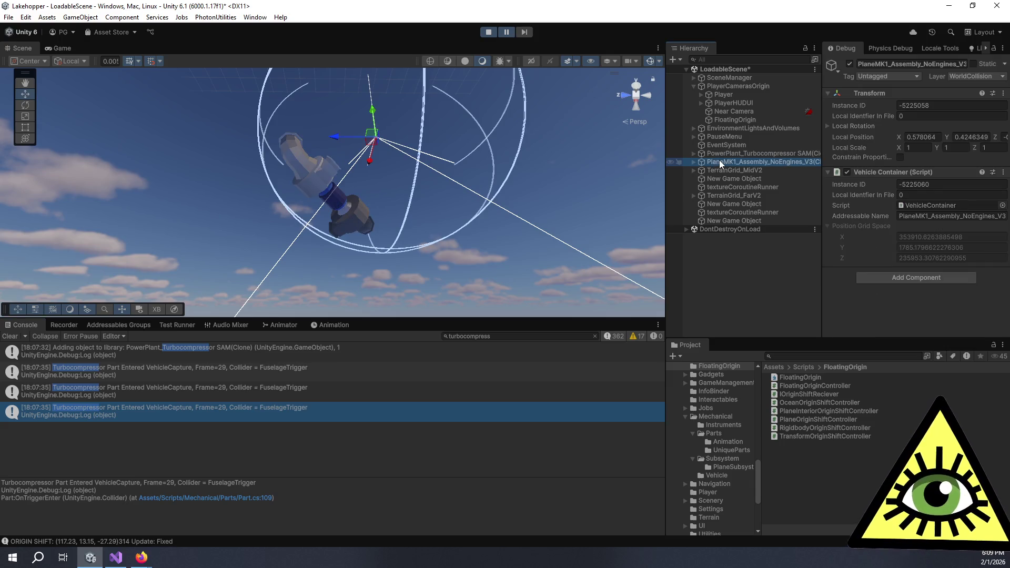
{"action": "left_click", "coordinate": [723, 154]}
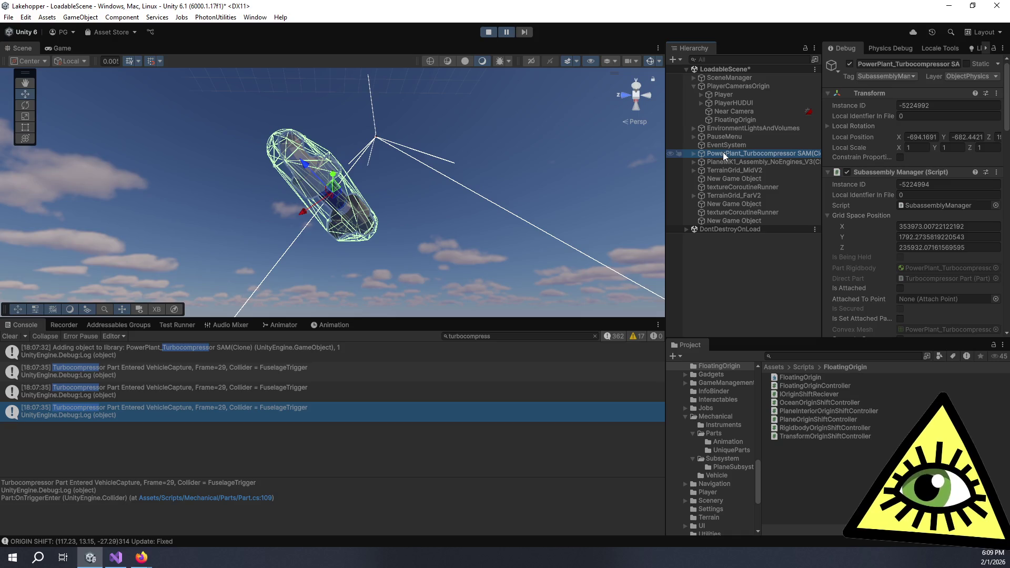
{"action": "scroll", "coordinate": [869, 277], "scroll_direction": "down", "scroll_amount": 5}
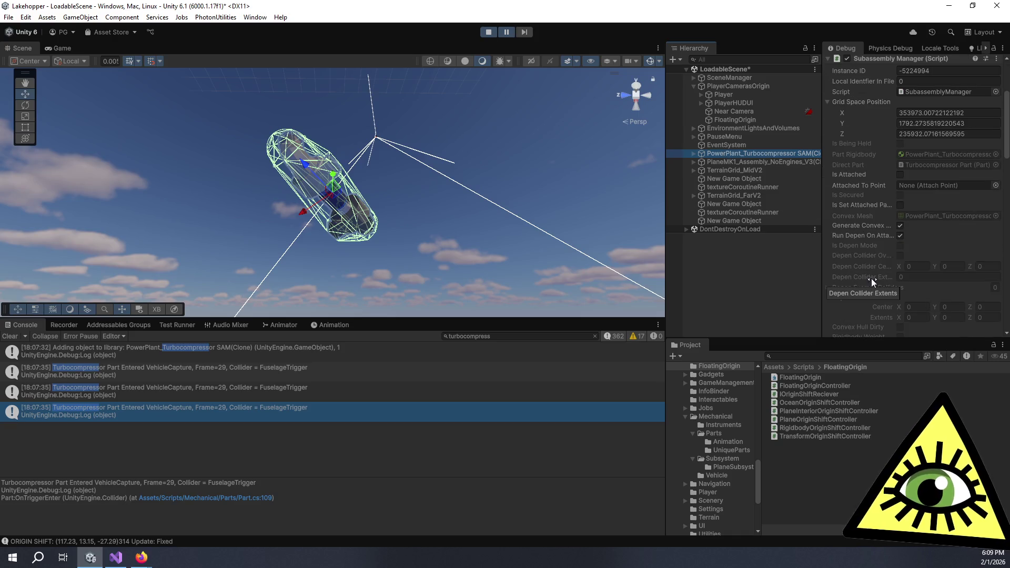
{"action": "scroll", "coordinate": [870, 276], "scroll_direction": "down", "scroll_amount": 5}
{"action": "scroll", "coordinate": [870, 276], "scroll_direction": "down", "scroll_amount": 5}
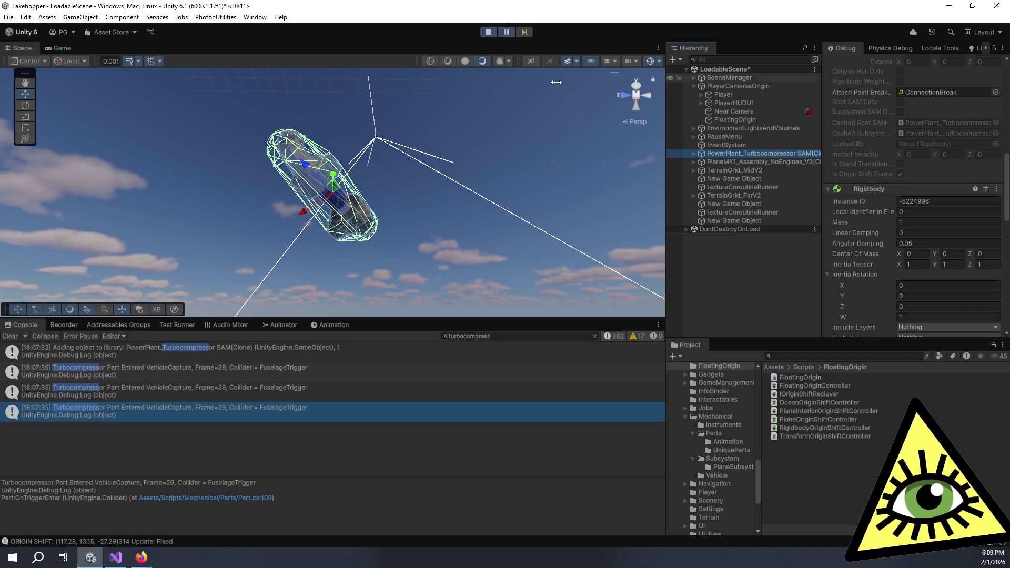
{"action": "left_click", "coordinate": [52, 50]}
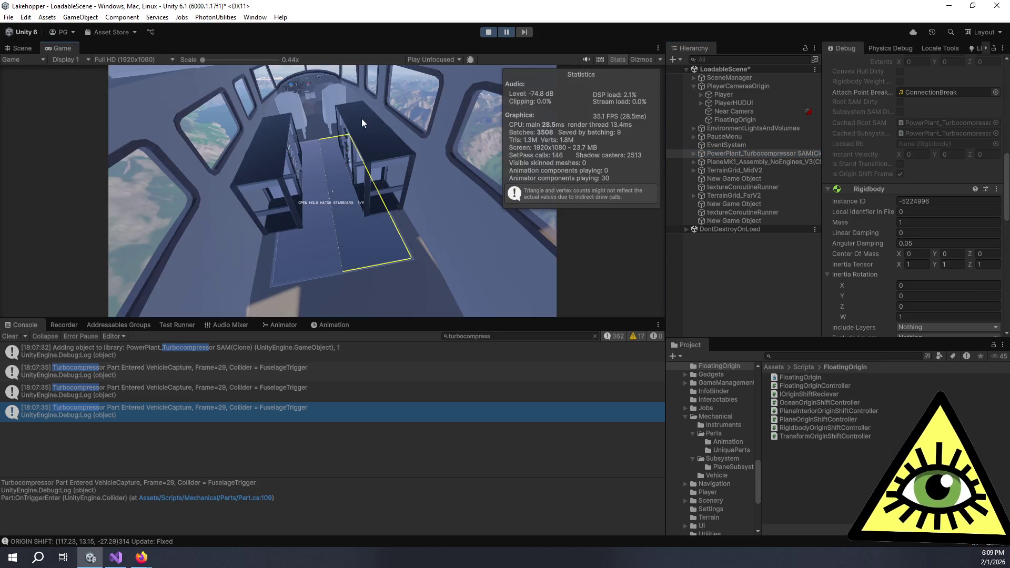
Step: Resume the game, grab a battery connector lead at the power panel, drop it, and stop play
{"action": "left_click", "coordinate": [487, 103]}
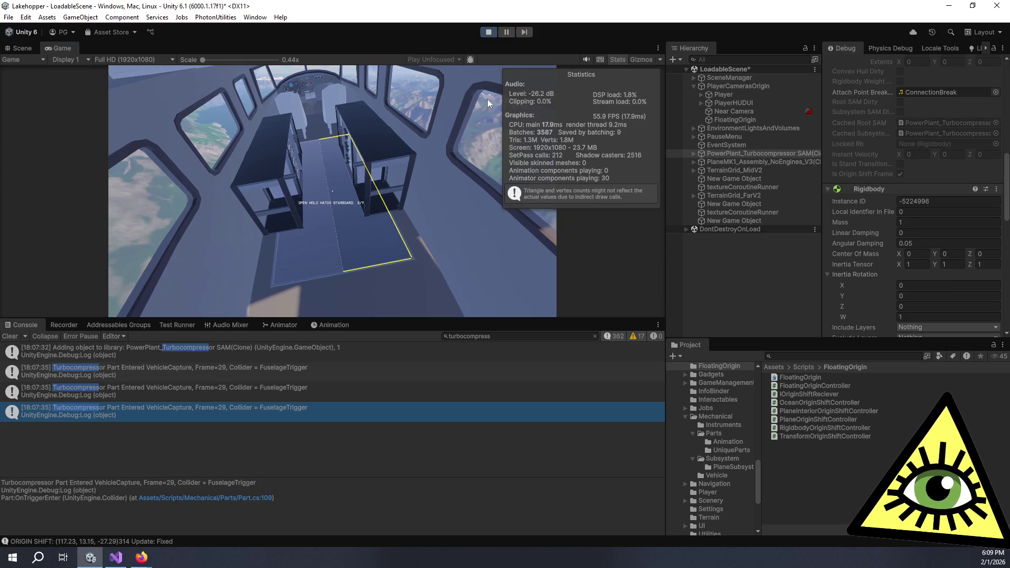
{"action": "key", "text": "w"}
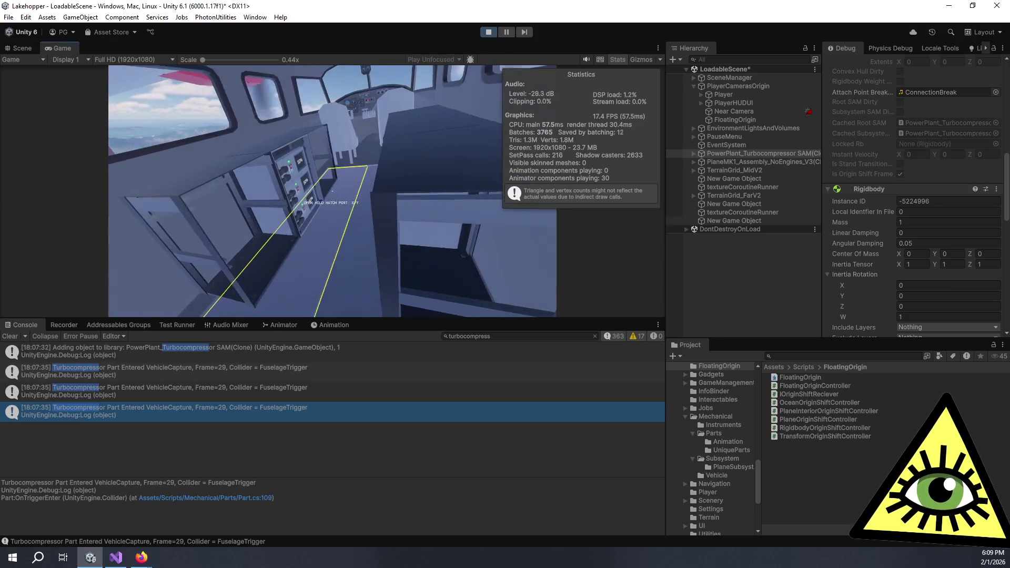
{"action": "key", "text": "w"}
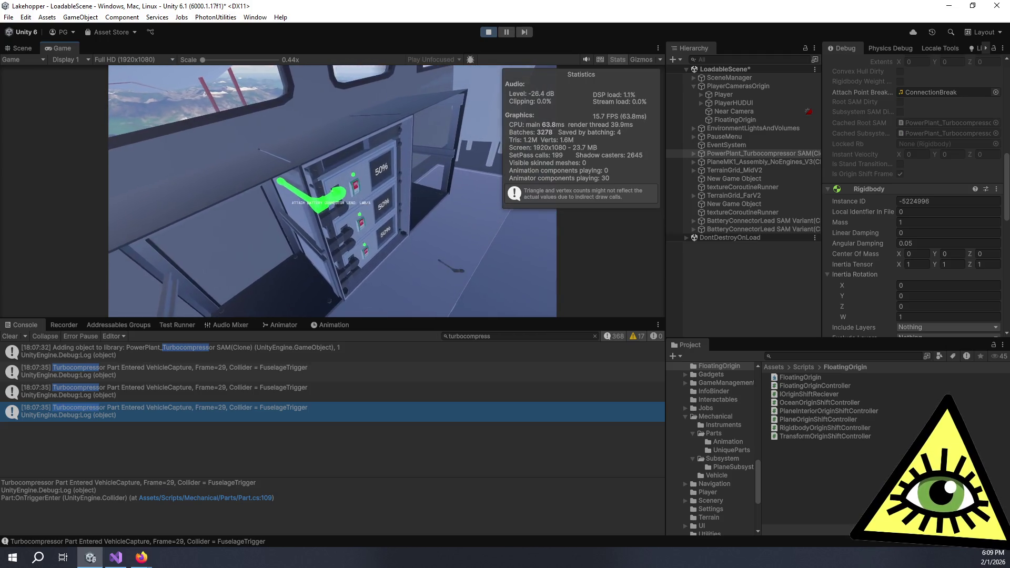
{"action": "key", "text": "a"}
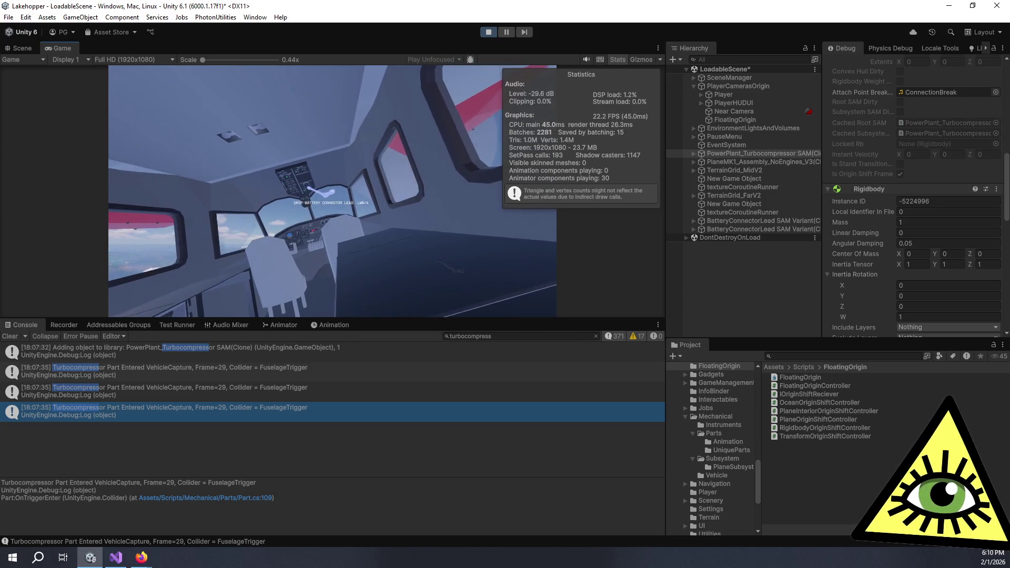
{"action": "left_click", "coordinate": [332, 191]}
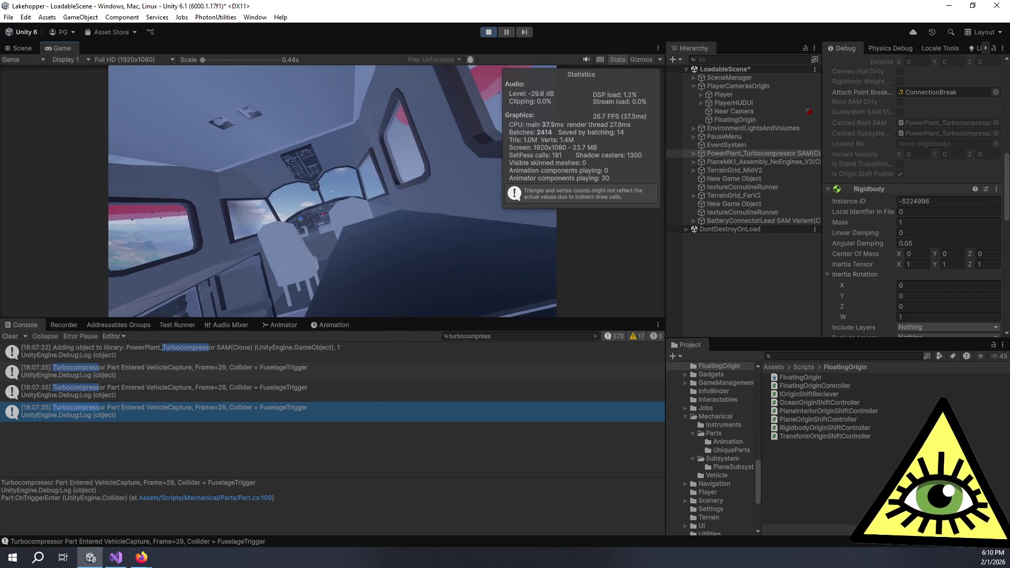
{"action": "key", "text": "ctrl+p"}
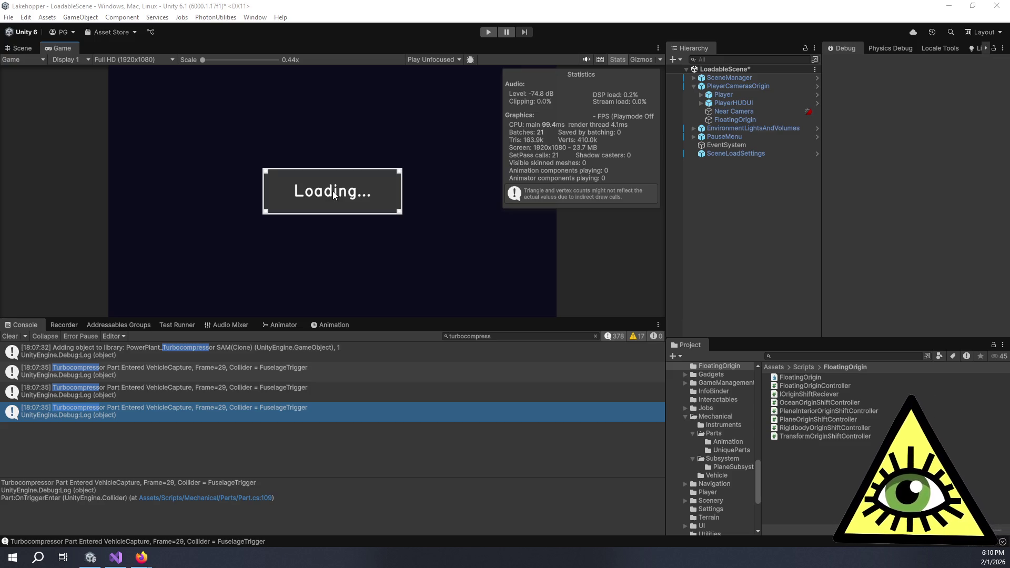
{"action": "key", "text": "alt+Tab"}
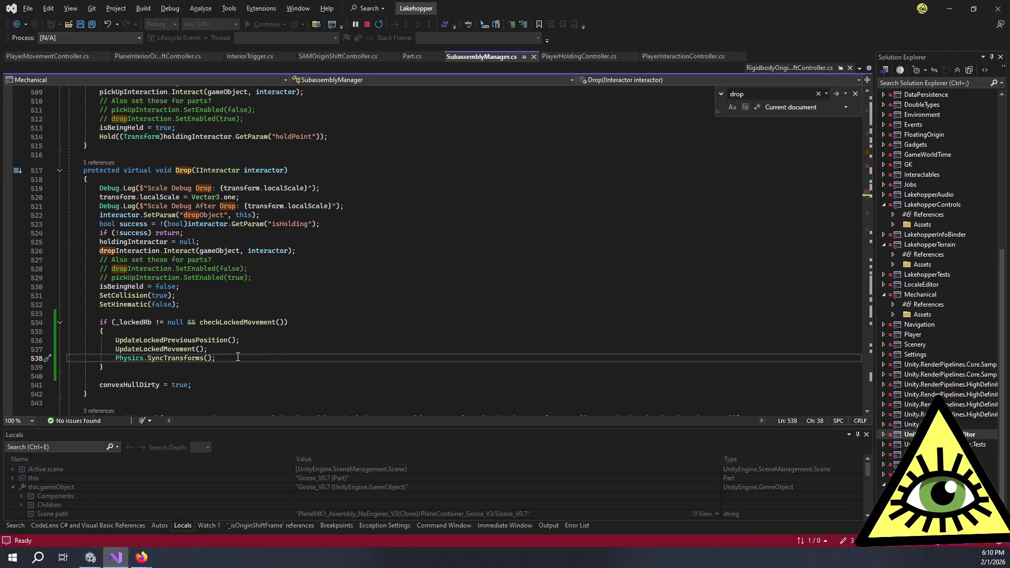
Step: Move Physics.SyncTransforms() above UpdateLockedPreviousPosition() in Drop and save the script
{"action": "key", "text": "alt+Up"}
{"action": "key", "text": "alt+Up"}
{"action": "key", "text": "Down"}
{"action": "key", "text": "Down"}
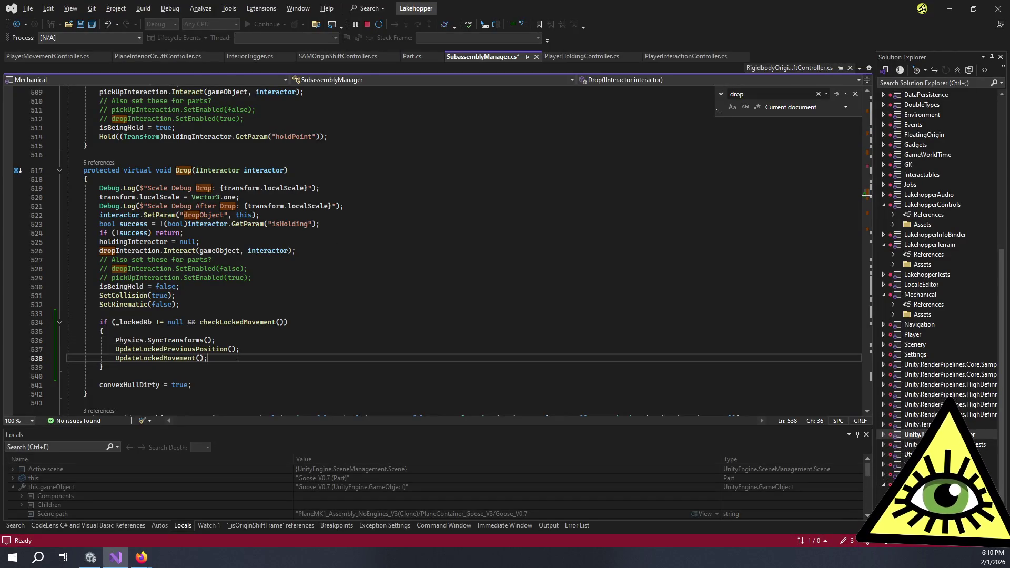
{"action": "key", "text": "ctrl+s"}
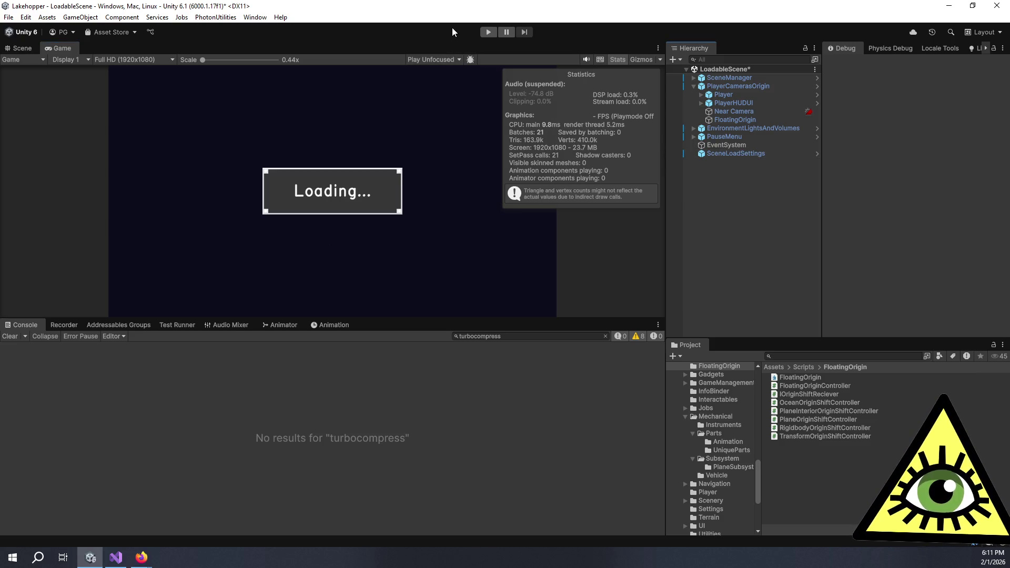
Step: Hide the statistics overlay and enlarge the game view and the hierarchy and project panels
{"action": "left_click", "coordinate": [615, 60]}
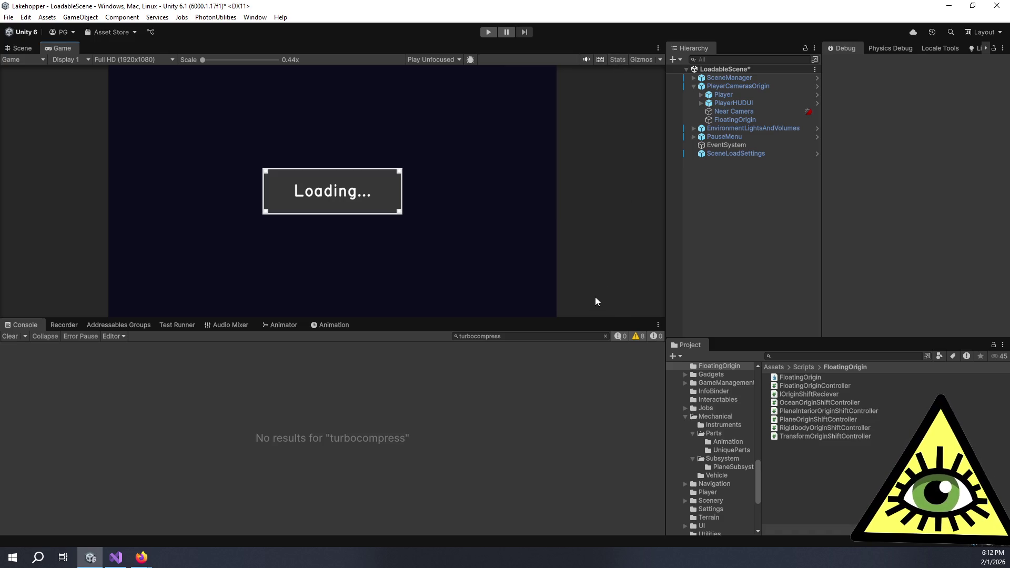
{"action": "left_click_drag", "start_coordinate": [597, 318], "coordinate": [583, 432]}
{"action": "left_click_drag", "start_coordinate": [668, 265], "coordinate": [655, 266]}
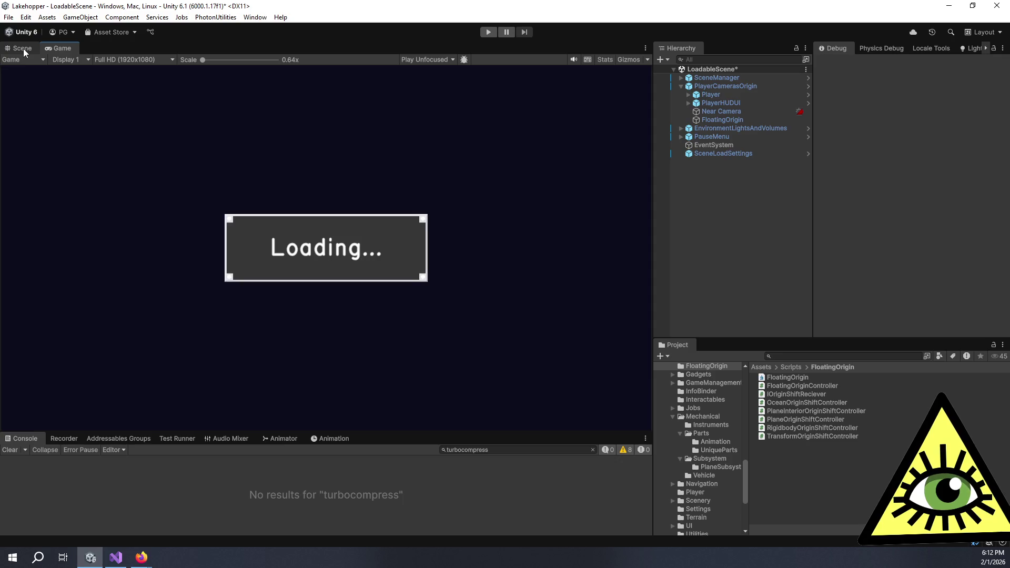
Step: Start a new play session, pause at the cockpit, and frame the turbocompressor in Scene view
{"action": "left_click", "coordinate": [488, 34]}
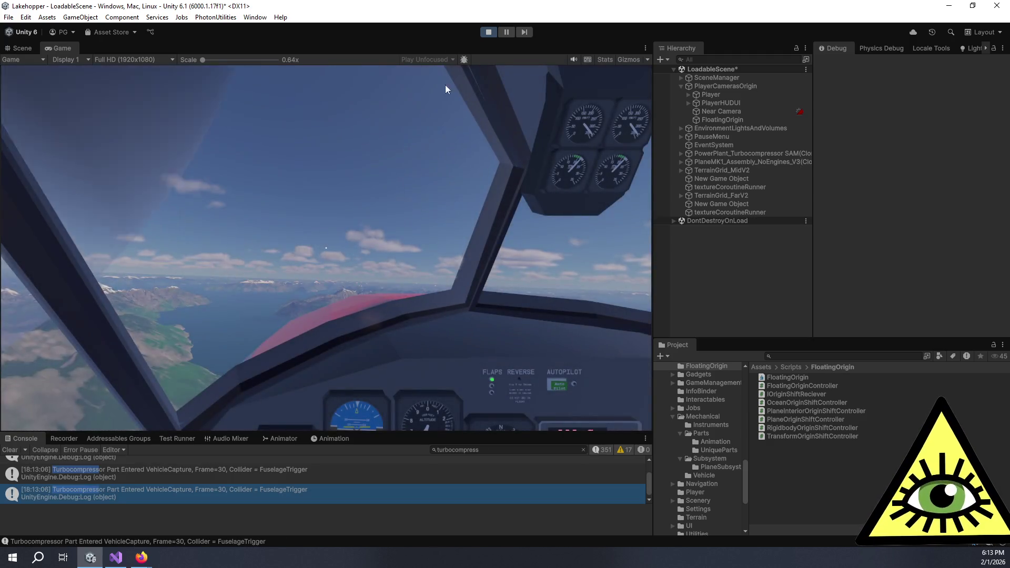
{"action": "left_click", "coordinate": [505, 33]}
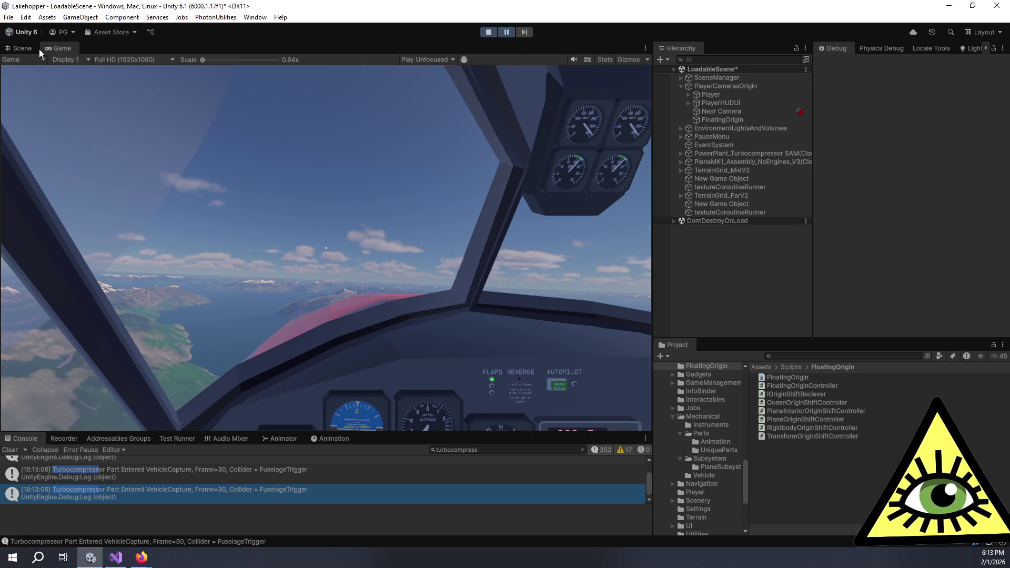
{"action": "left_click", "coordinate": [21, 49]}
{"action": "double_click", "coordinate": [777, 153]}
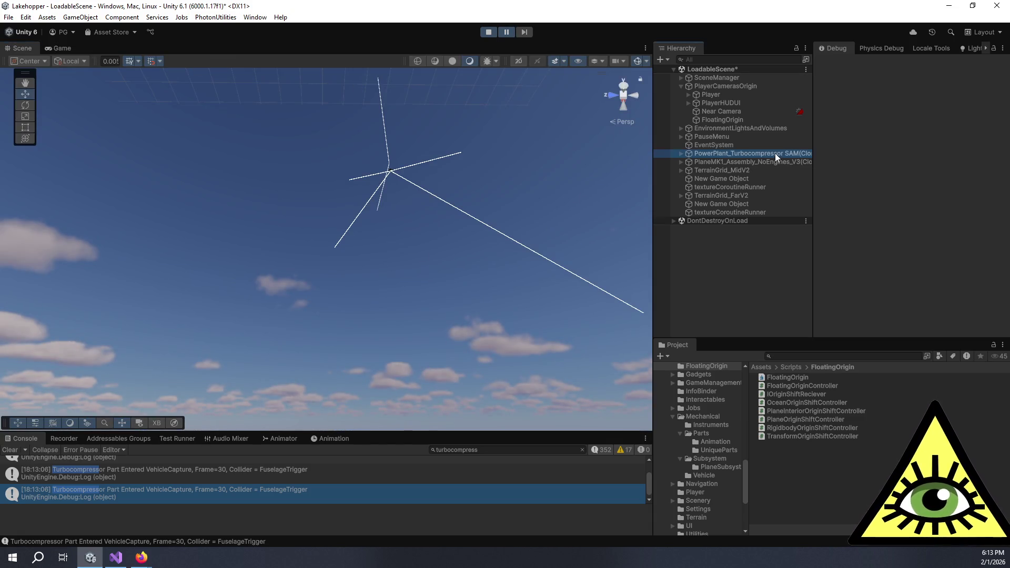
Step: Orbit the scene to a level view of the turbocompressor, then return to the running Game view
{"action": "mouse_move", "coordinate": [530, 197]}
{"action": "left_mouse_down"}
{"action": "mouse_move", "coordinate": [440, 261]}
{"action": "mouse_move", "coordinate": [455, 252]}
{"action": "mouse_move", "coordinate": [432, 293]}
{"action": "left_mouse_up"}
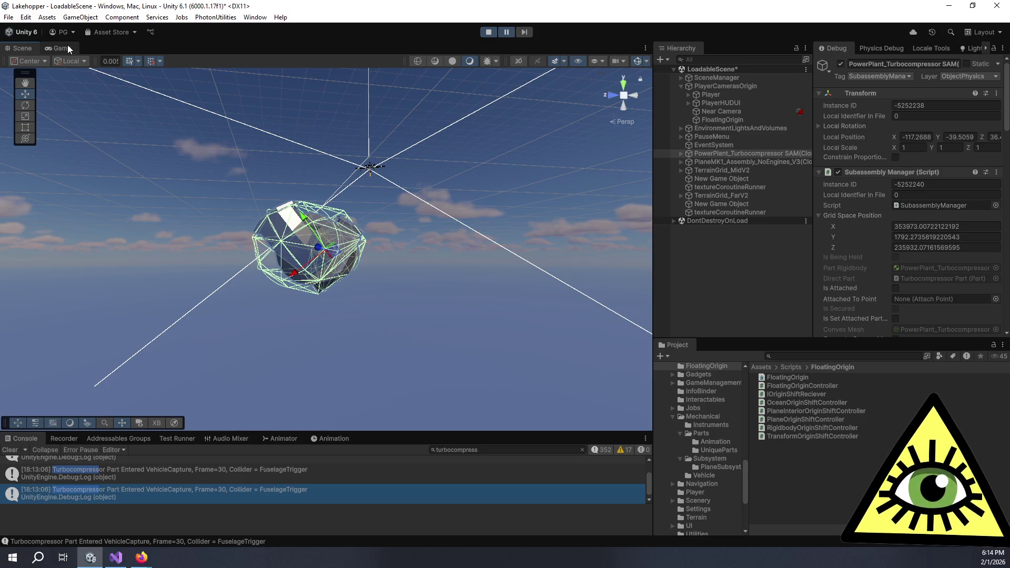
{"action": "left_click", "coordinate": [55, 47]}
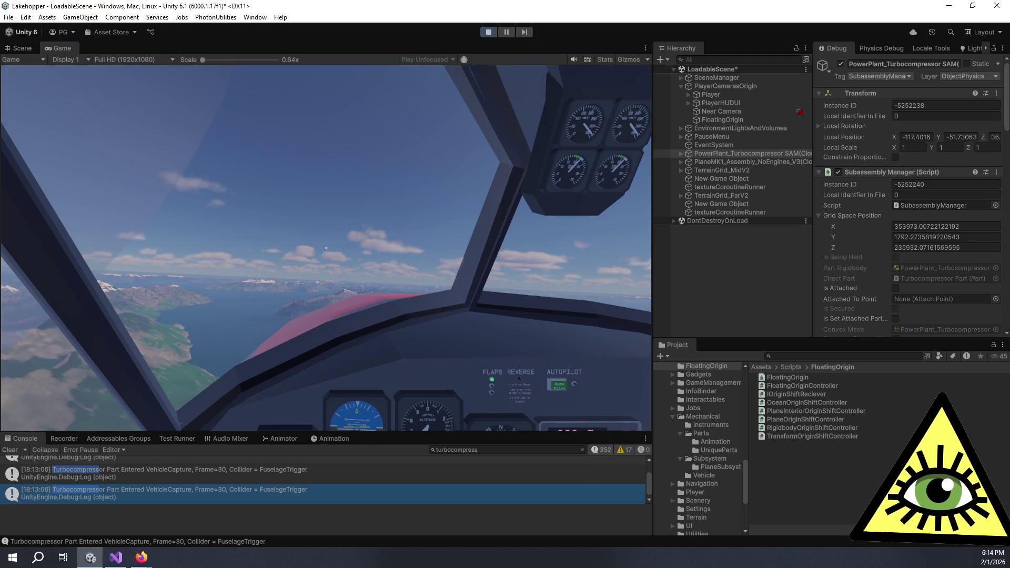
Step: Pick up a battery connector lead from the rack, drop it, then stop Play mode with Ctrl+P
{"action": "left_click", "coordinate": [505, 158]}
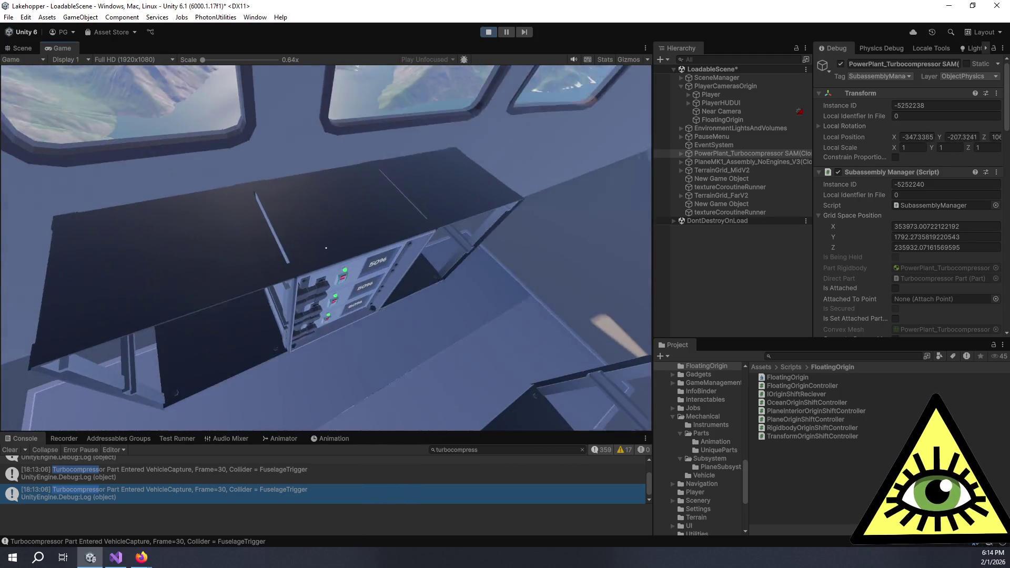
{"action": "left_click", "coordinate": [326, 248]}
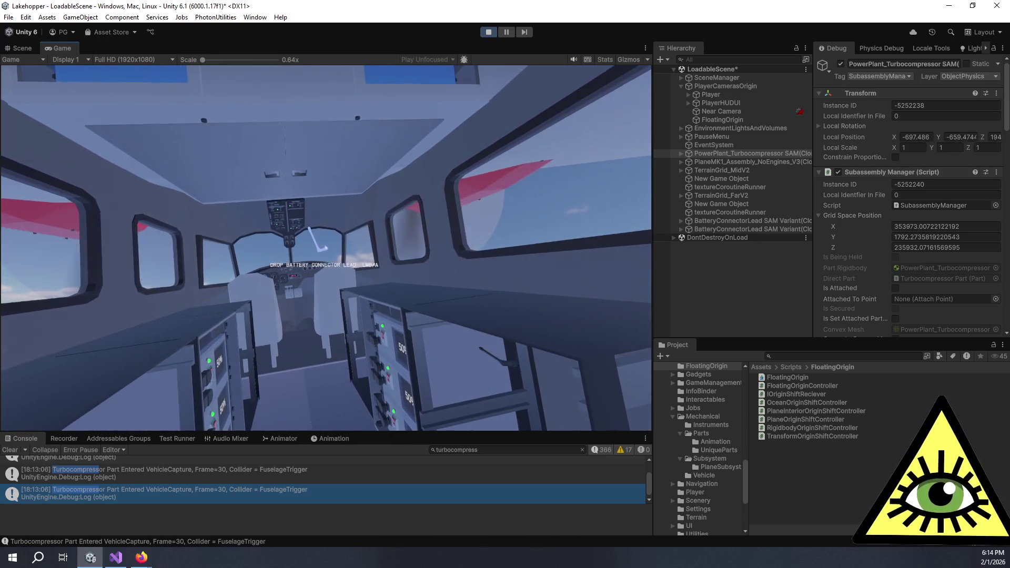
{"action": "left_click", "coordinate": [326, 247]}
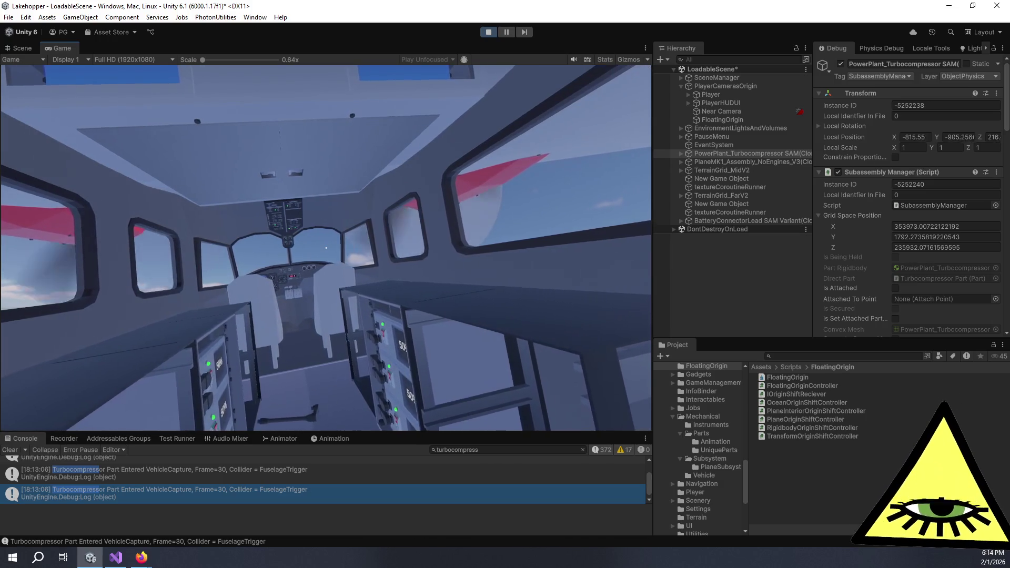
{"action": "key", "text": "ctrl+p"}
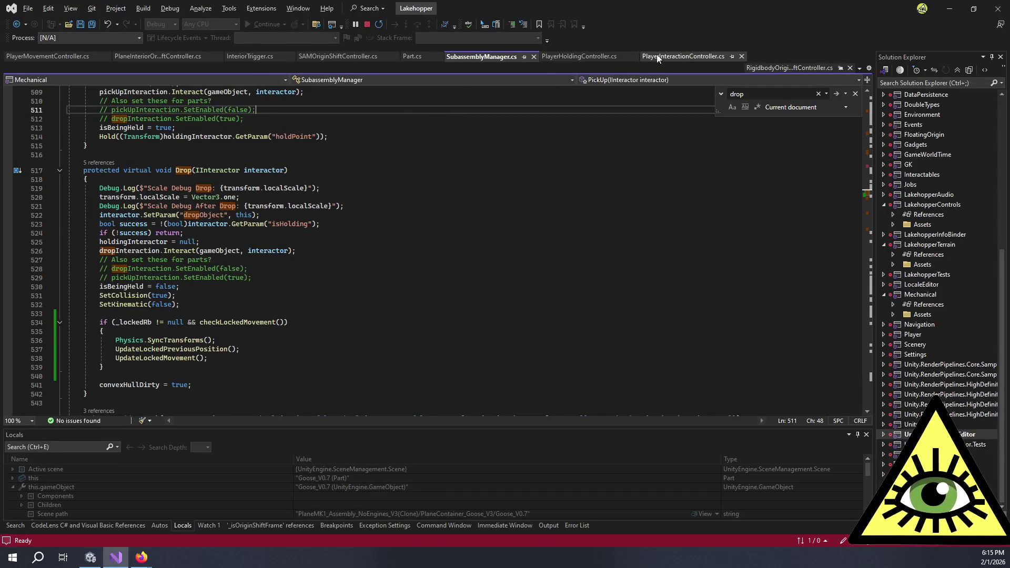
Step: Open PlayerInteractionController.cs and scroll through the interaction-dispatch code
{"action": "left_click", "coordinate": [683, 56]}
{"action": "left_click", "coordinate": [349, 222]}
{"action": "scroll", "coordinate": [349, 223], "scroll_direction": "down", "scroll_amount": 3}
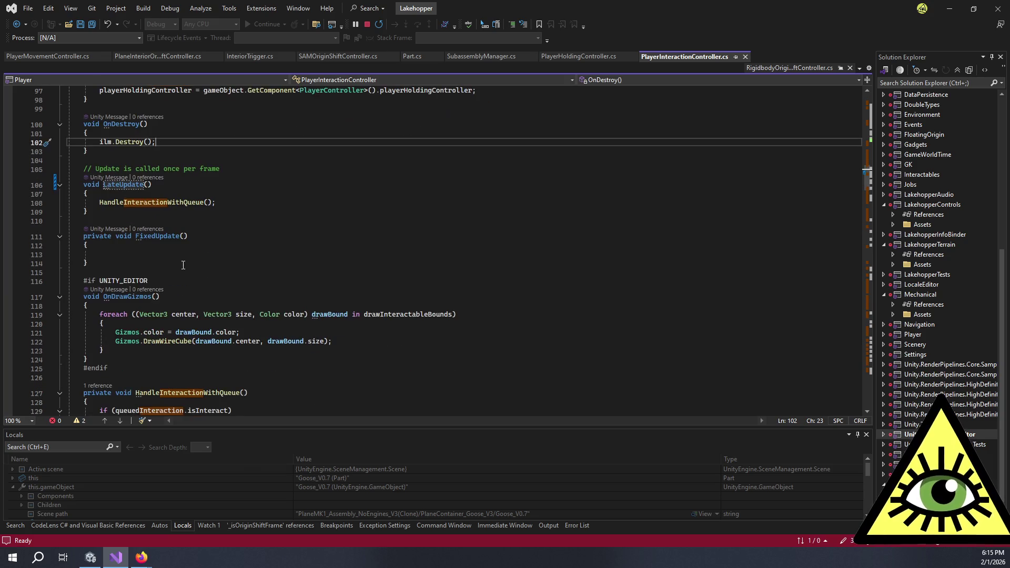
{"action": "scroll", "coordinate": [193, 256], "scroll_direction": "up", "scroll_amount": 6}
{"action": "scroll", "coordinate": [217, 247], "scroll_direction": "up", "scroll_amount": 10}
{"action": "scroll", "coordinate": [217, 247], "scroll_direction": "down", "scroll_amount": 4}
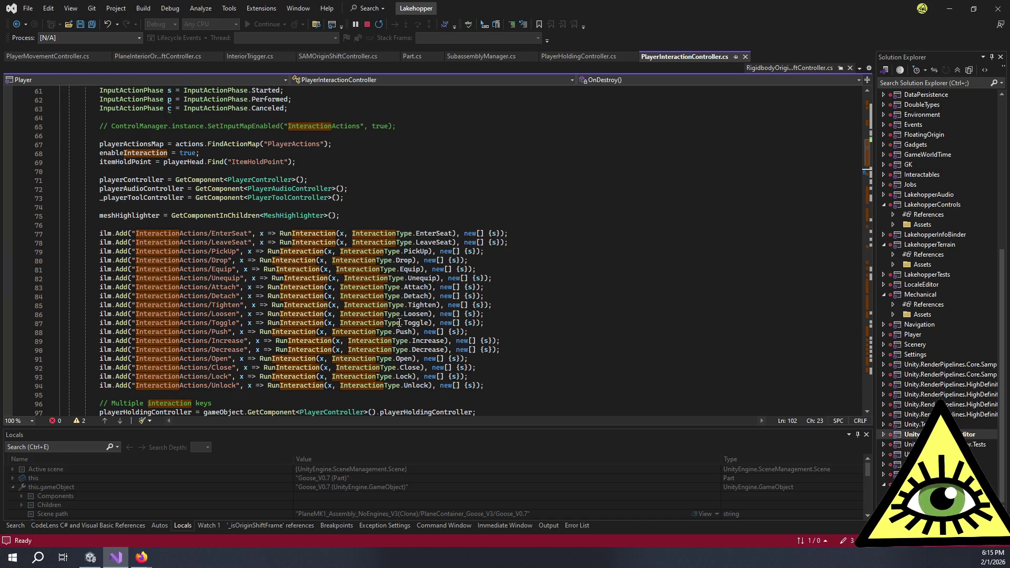
Step: Jump to the RunInteraction definition, then bring up PlayerHoldingController.cs
{"action": "left_click", "coordinate": [272, 335], "text": "ctrl"}
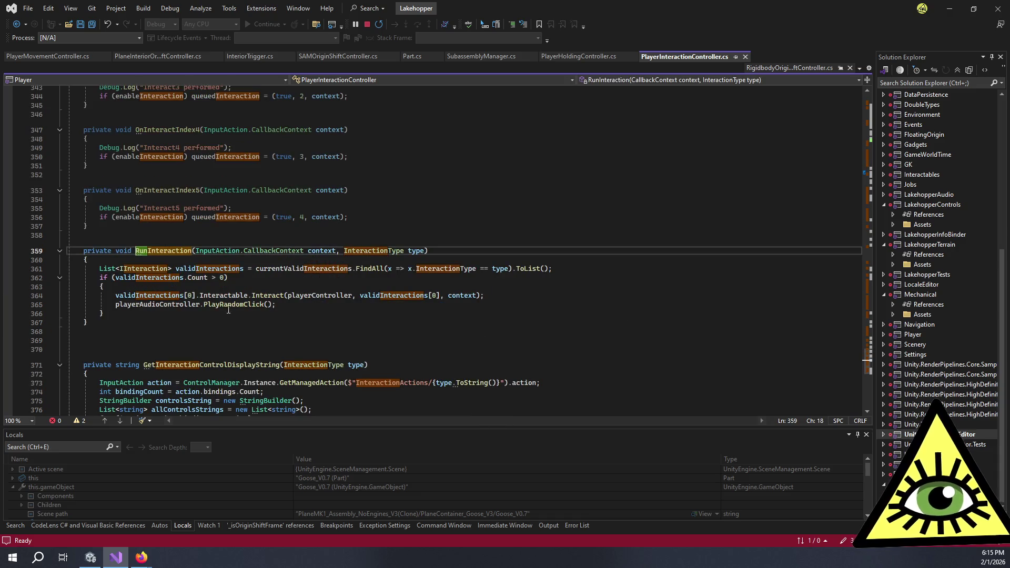
{"action": "left_click", "coordinate": [201, 314]}
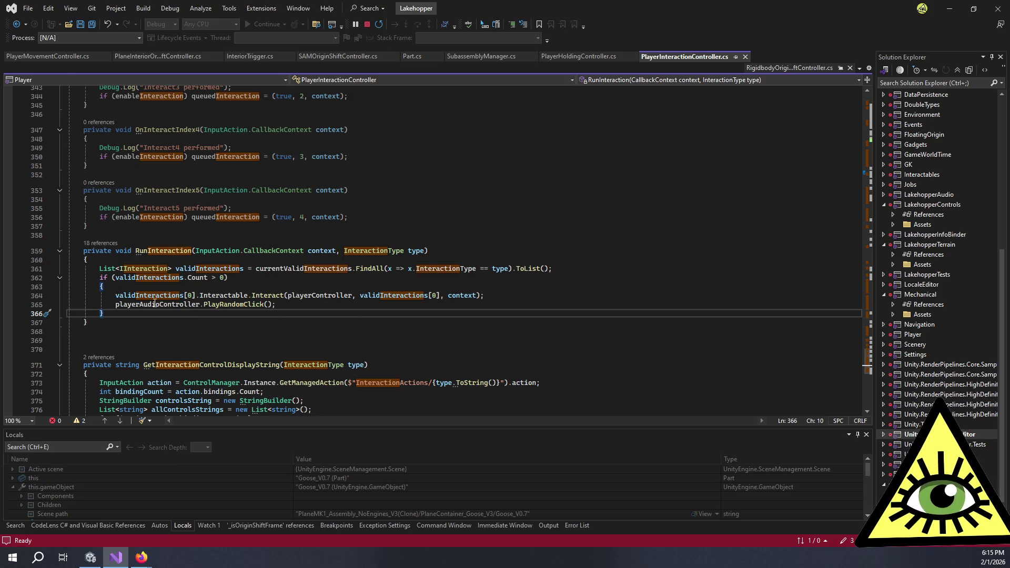
{"action": "left_click", "coordinate": [241, 286]}
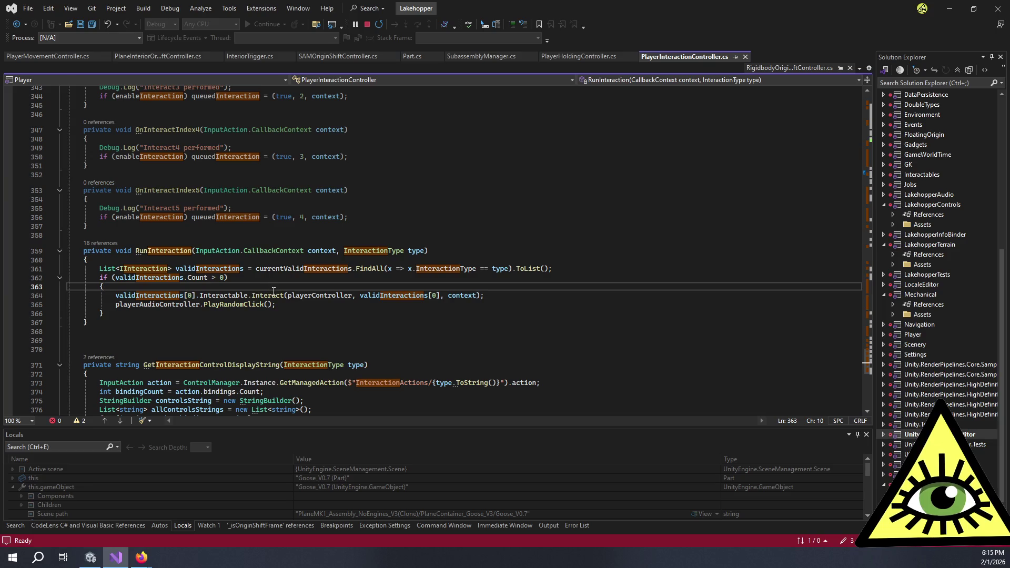
{"action": "left_click", "coordinate": [403, 130]}
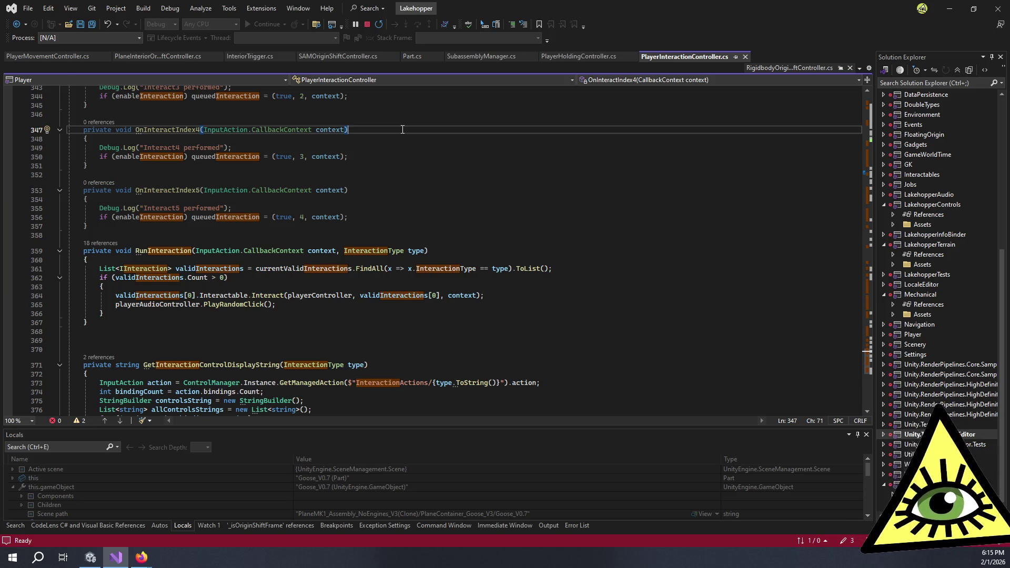
{"action": "left_click", "coordinate": [559, 57]}
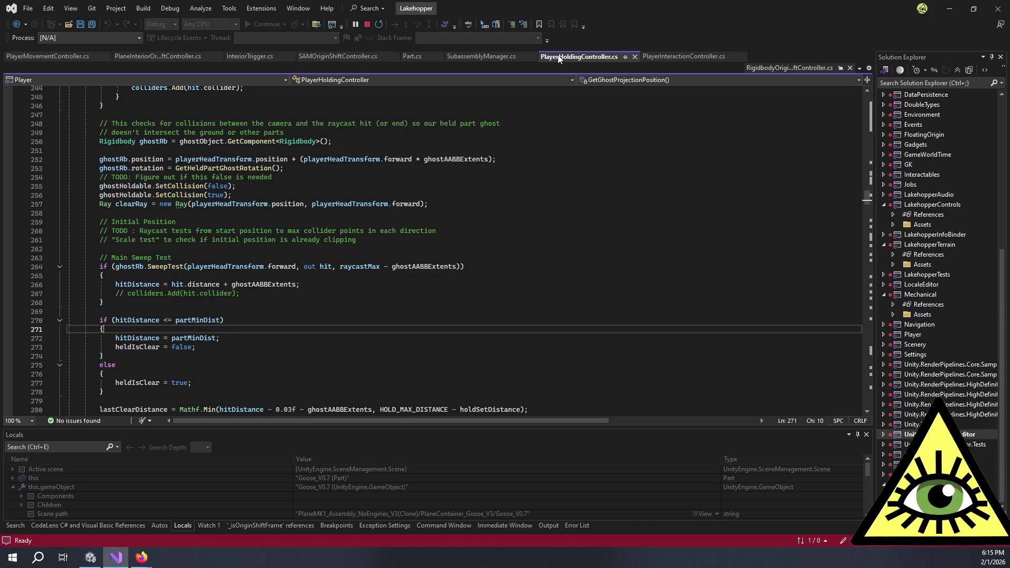
Step: Jump to the DropObject method using the file's method list
{"action": "left_click", "coordinate": [620, 79]}
{"action": "scroll", "coordinate": [605, 108], "scroll_direction": "up", "scroll_amount": 2}
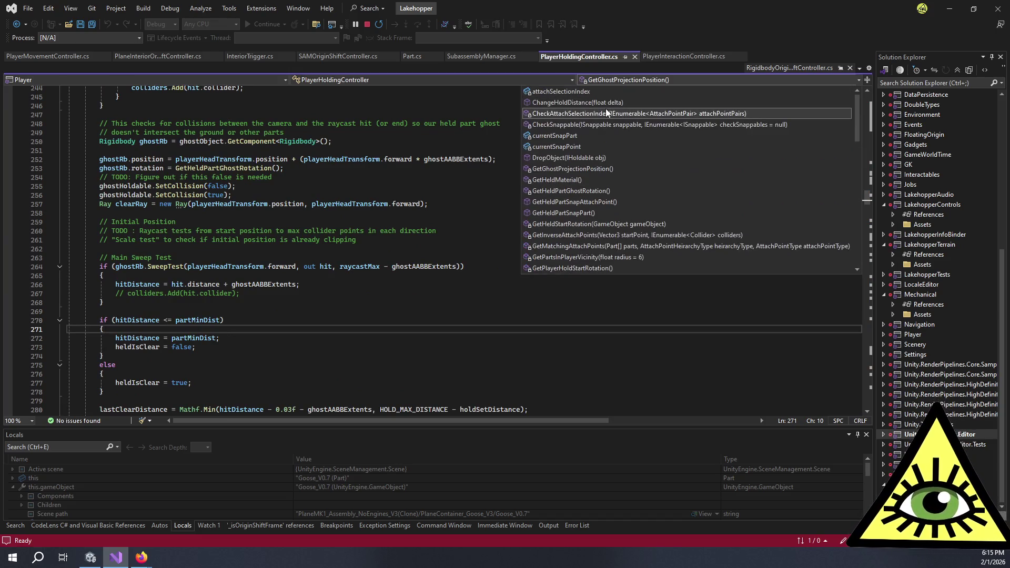
{"action": "left_click", "coordinate": [600, 158]}
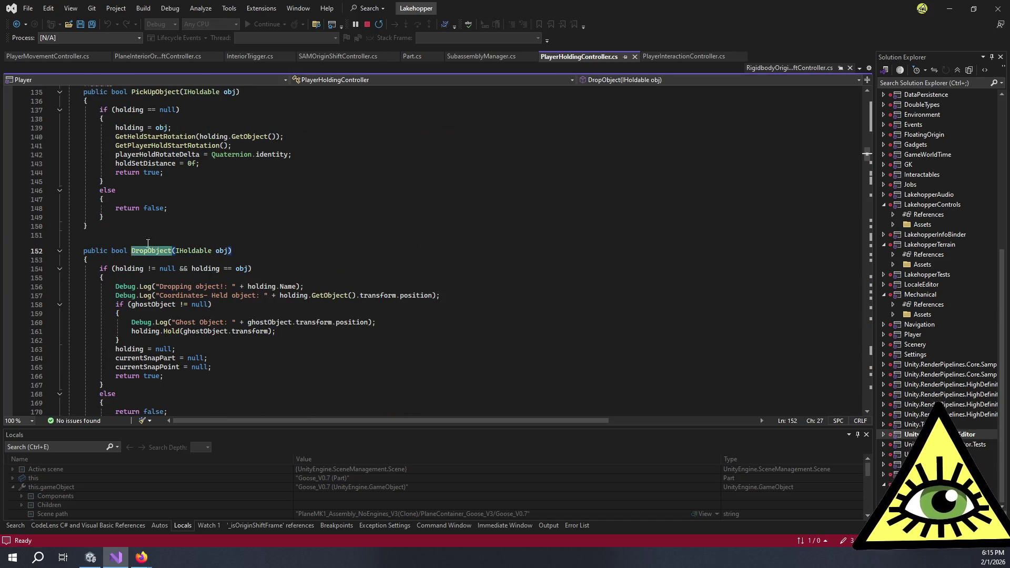
Step: Trace DropObject's callers into PlayerController.cs and the dropObject call in RefuelConnector.cs
{"action": "left_click", "coordinate": [98, 243]}
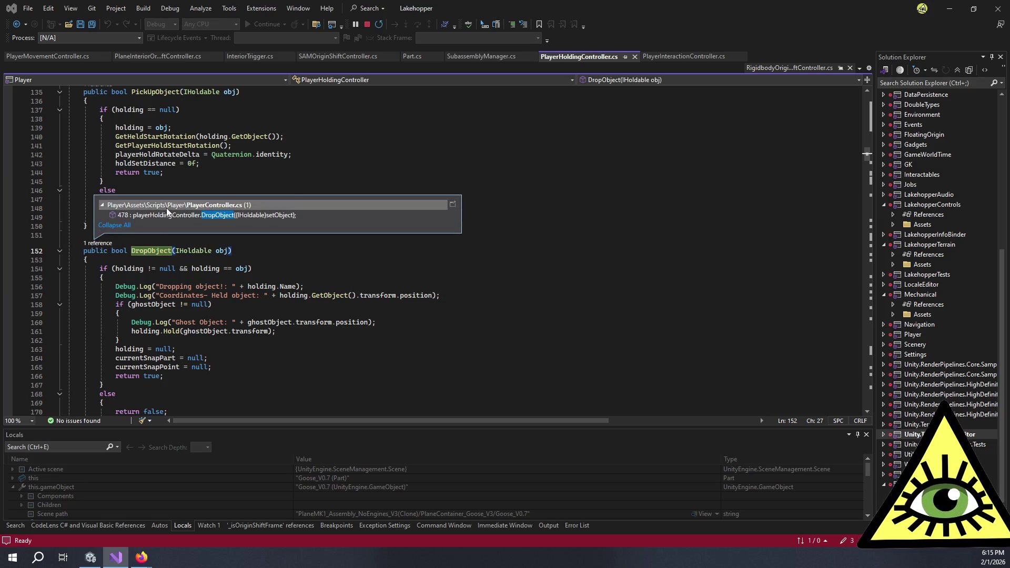
{"action": "left_click", "coordinate": [168, 216]}
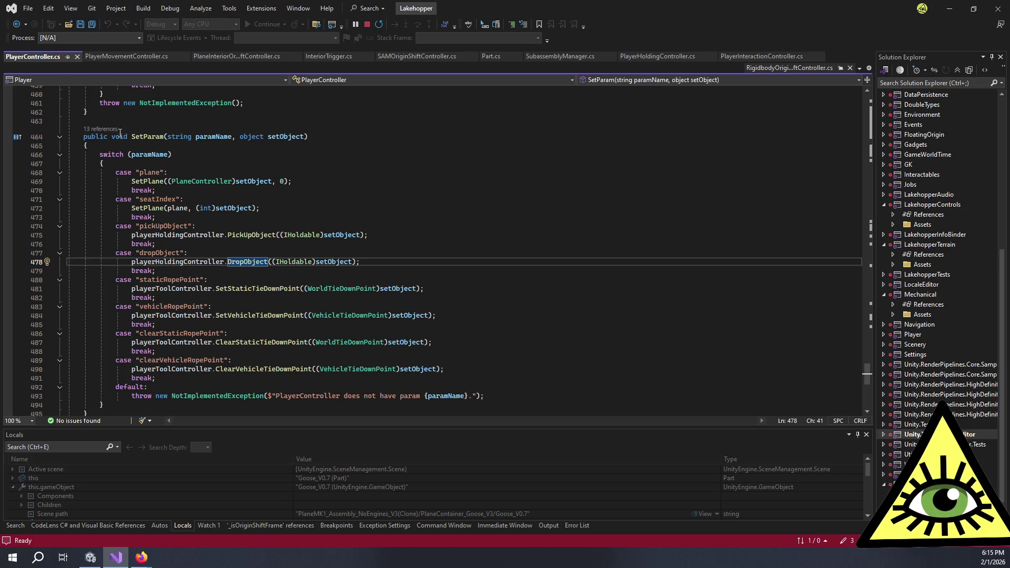
{"action": "left_click", "coordinate": [117, 131]}
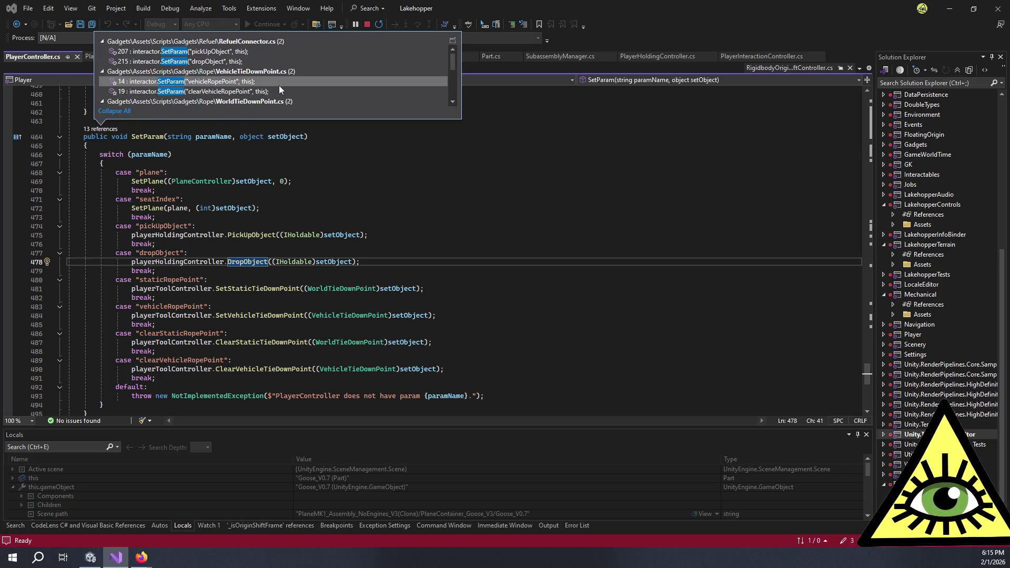
{"action": "left_click", "coordinate": [240, 62]}
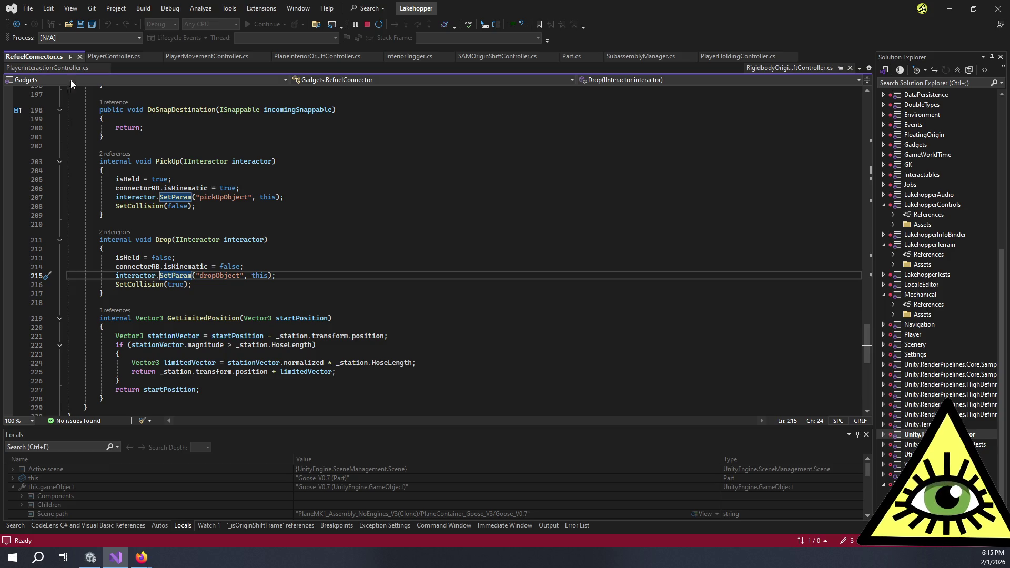
Step: Follow SetParam's callers again to the dropObject call in SubassemblyManager.cs
{"action": "left_click", "coordinate": [715, 57]}
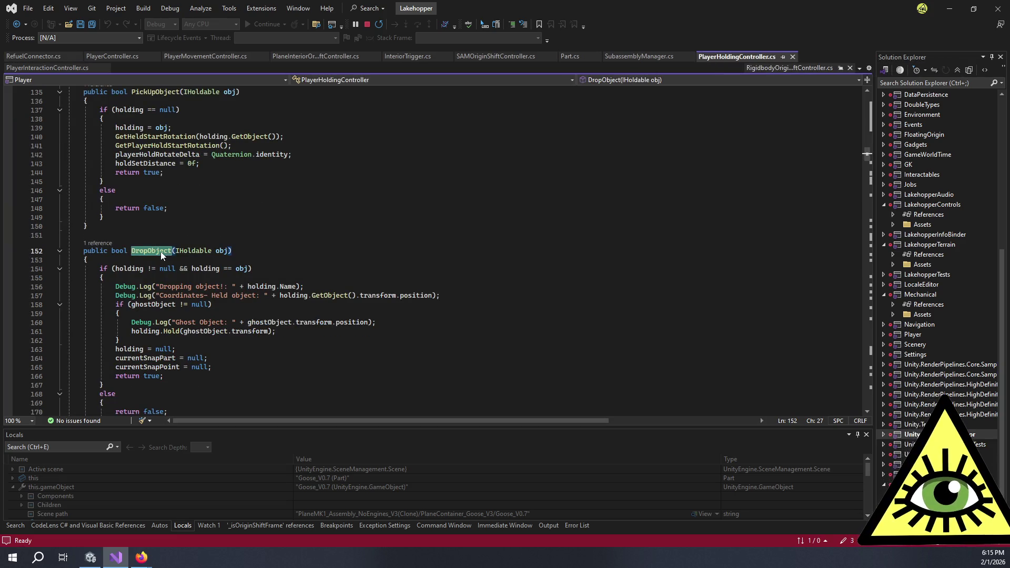
{"action": "left_click", "coordinate": [122, 56]}
{"action": "left_click", "coordinate": [100, 129]}
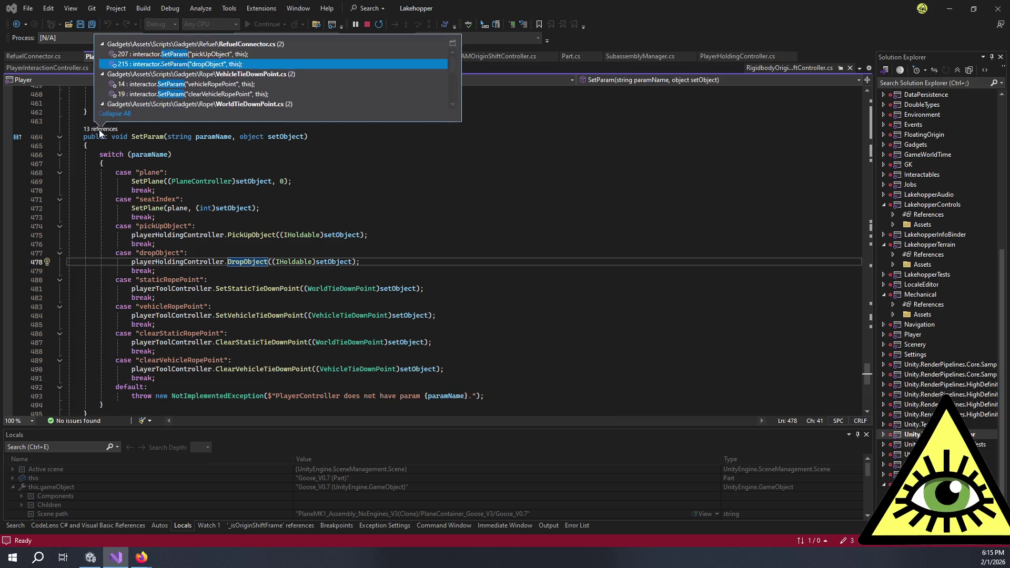
{"action": "scroll", "coordinate": [314, 80], "scroll_direction": "down", "scroll_amount": 3}
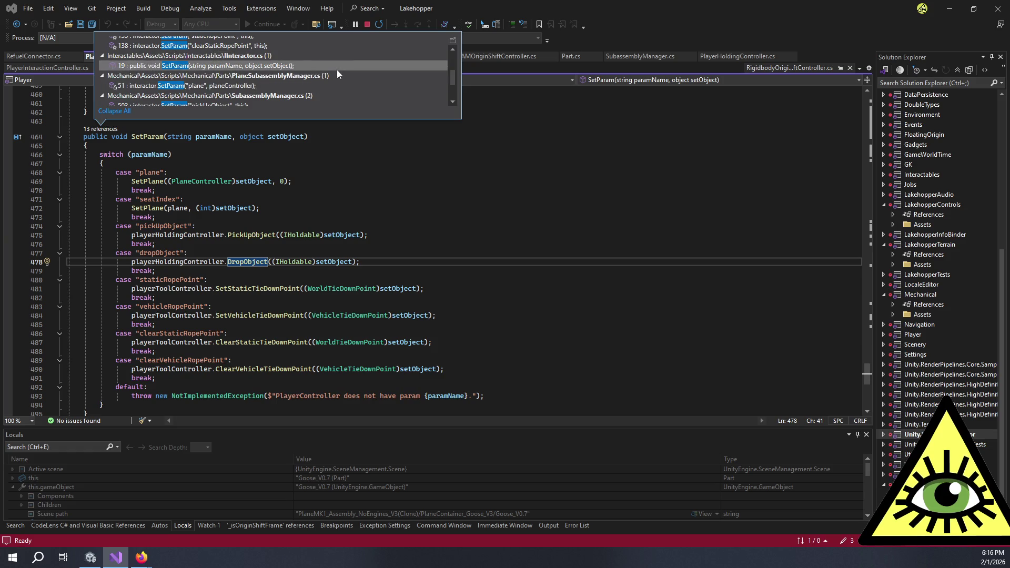
{"action": "scroll", "coordinate": [336, 77], "scroll_direction": "down", "scroll_amount": 1}
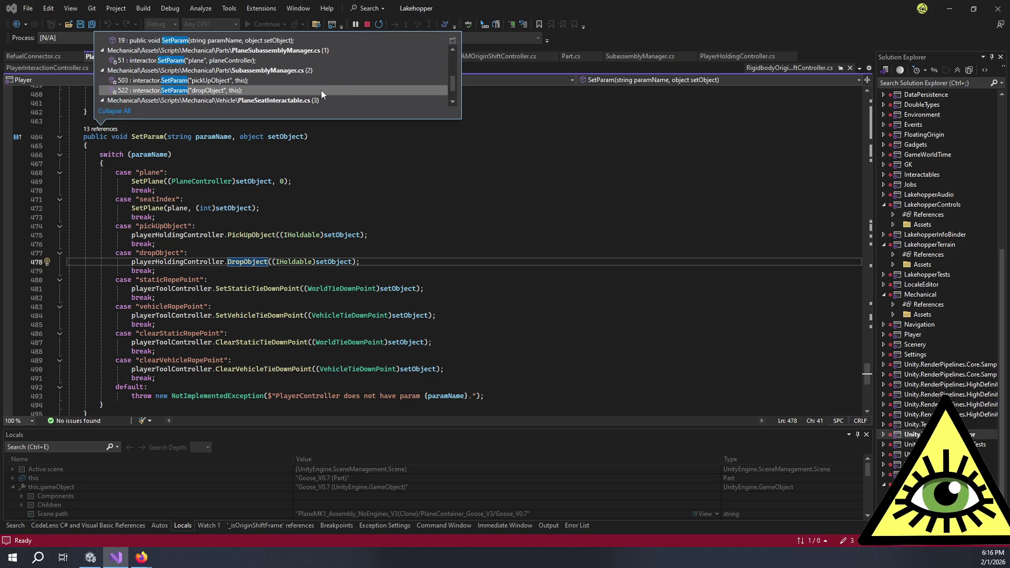
{"action": "double_click", "coordinate": [321, 90]}
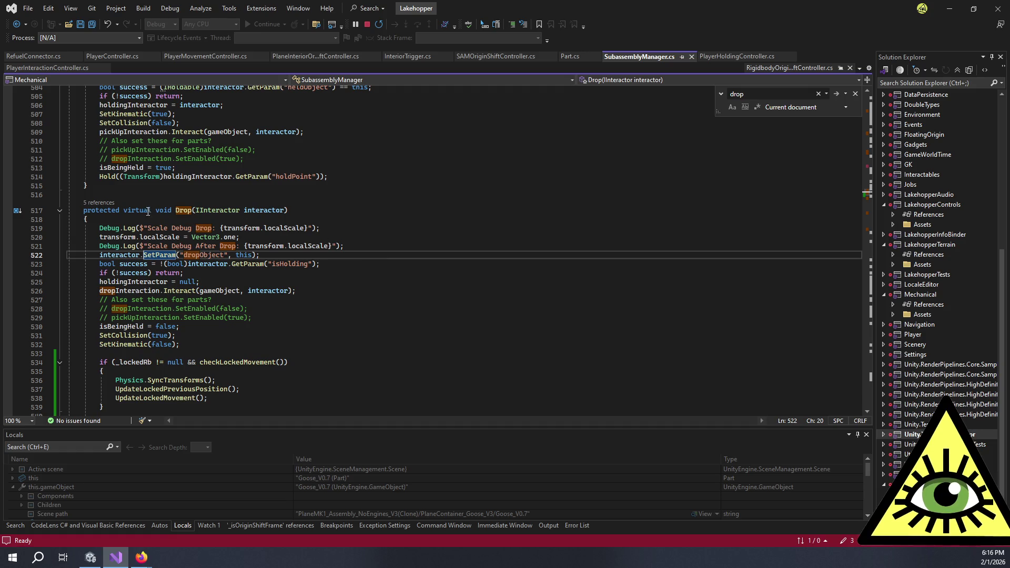
{"action": "left_click", "coordinate": [275, 257]}
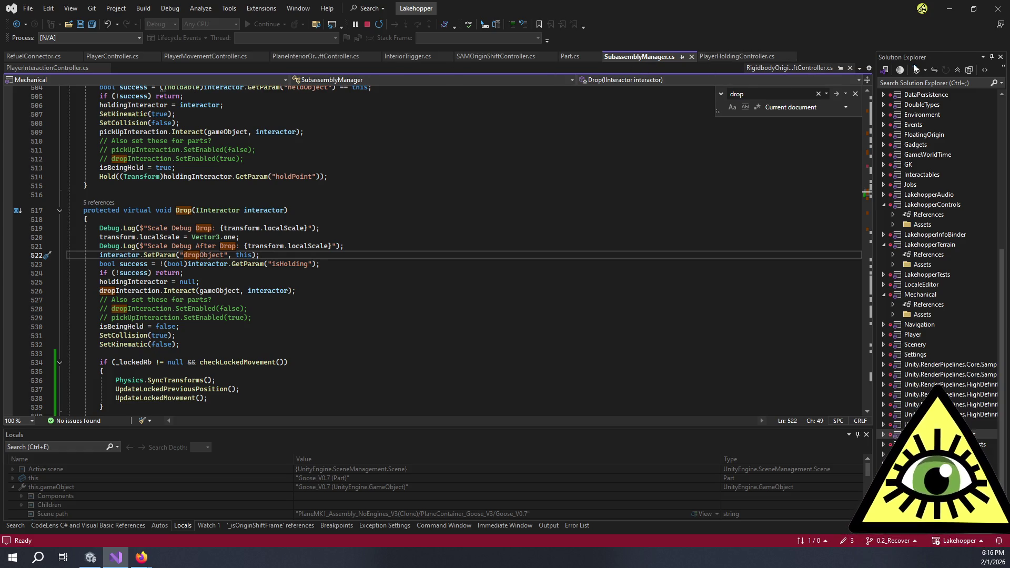
Step: In PlayerHoldingController.cs, highlight the holding and ghostObject references inside DropObject
{"action": "left_click", "coordinate": [735, 59]}
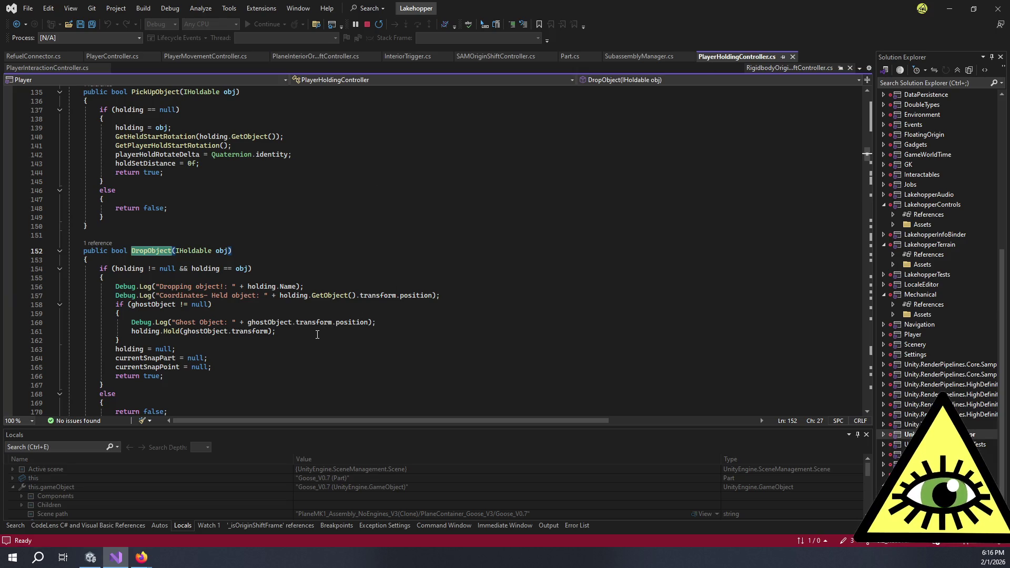
{"action": "left_click", "coordinate": [148, 331]}
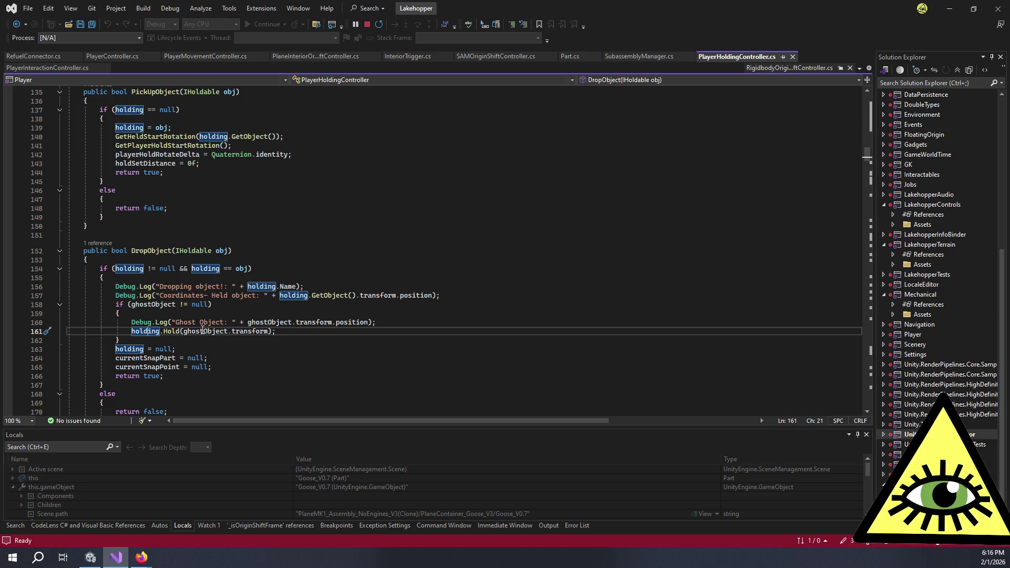
{"action": "left_click", "coordinate": [202, 330]}
{"action": "double_click", "coordinate": [256, 332]}
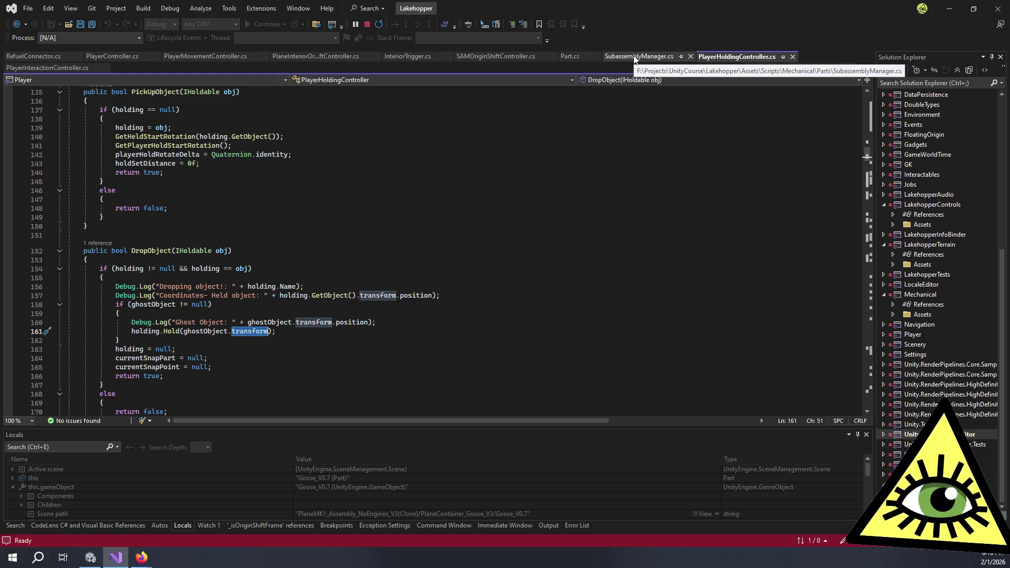
{"action": "scroll", "coordinate": [483, 329], "scroll_direction": "down", "scroll_amount": 5}
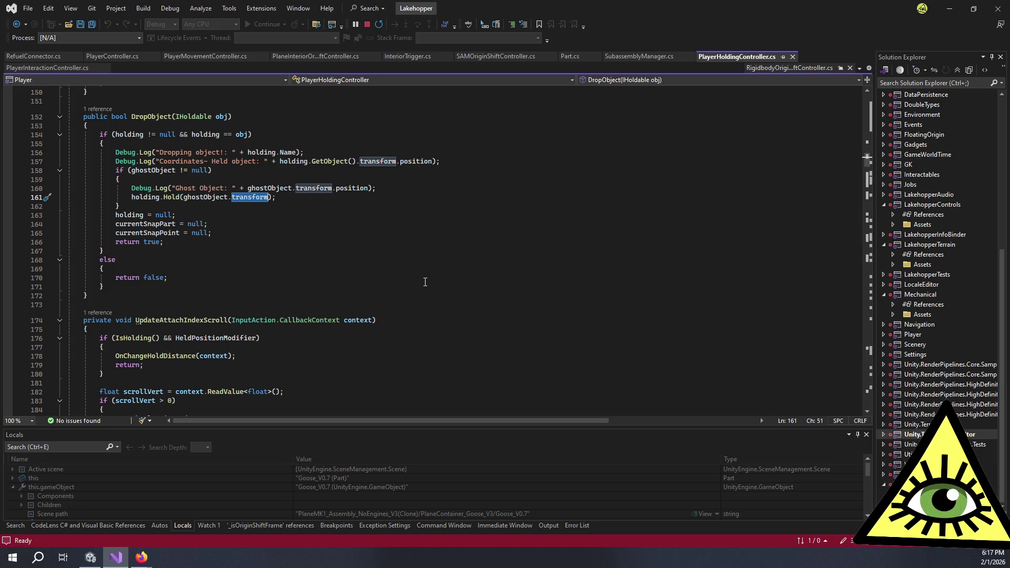
{"action": "scroll", "coordinate": [425, 282], "scroll_direction": "down", "scroll_amount": 10}
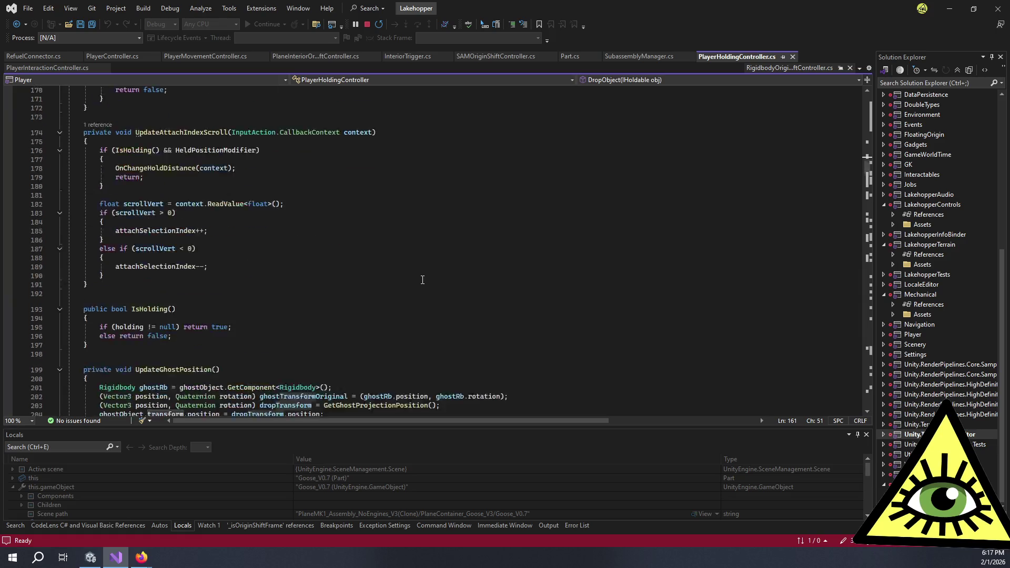
{"action": "left_click", "coordinate": [268, 257]}
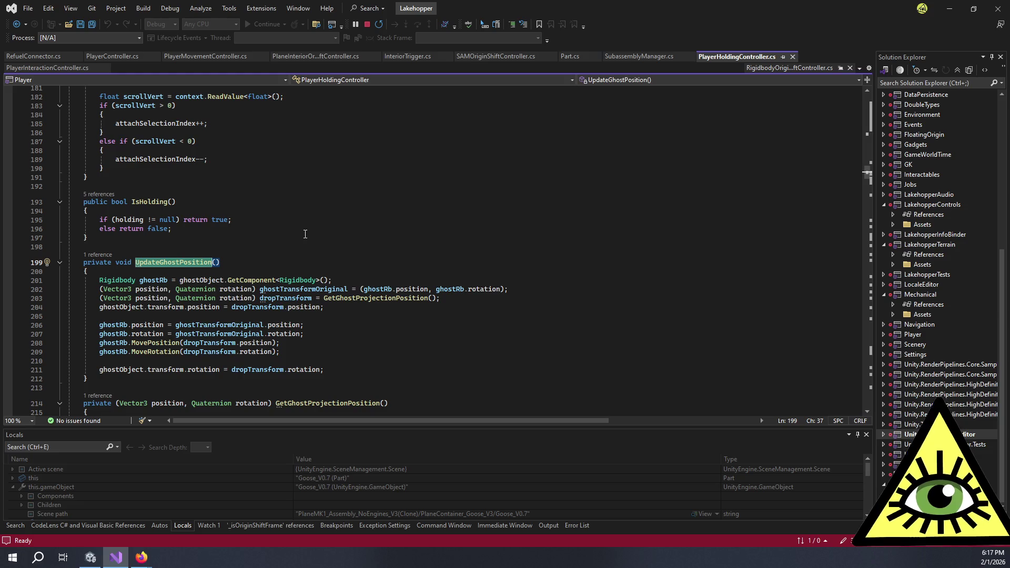
{"action": "scroll", "coordinate": [305, 233], "scroll_direction": "up", "scroll_amount": 11}
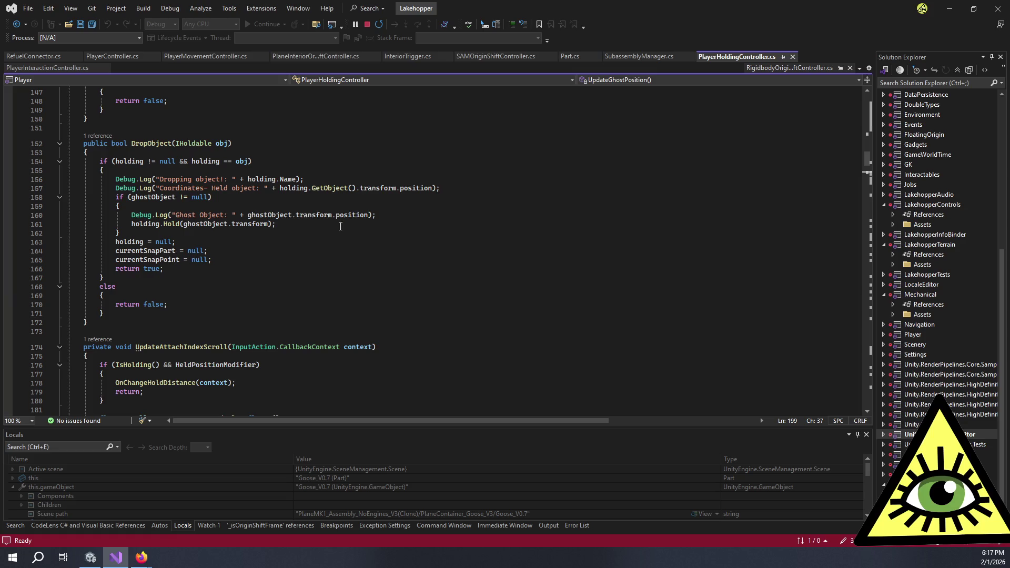
Step: Add an UpdateGhostPosition(); call after the ghost debug log in DropObject and save the script
{"action": "left_click", "coordinate": [404, 214]}
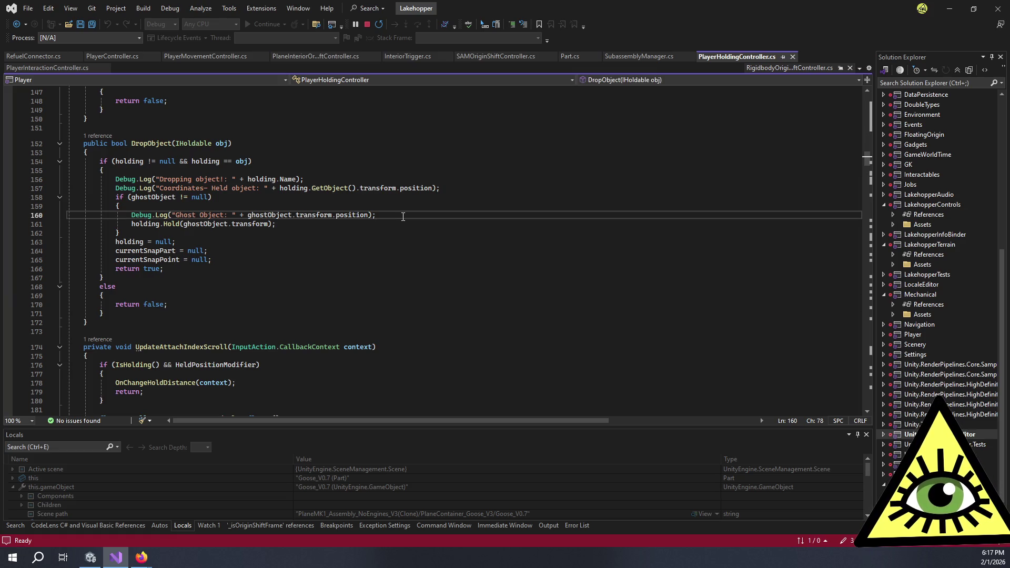
{"action": "key", "text": "Return"}
{"action": "type", "text": "Upd"}
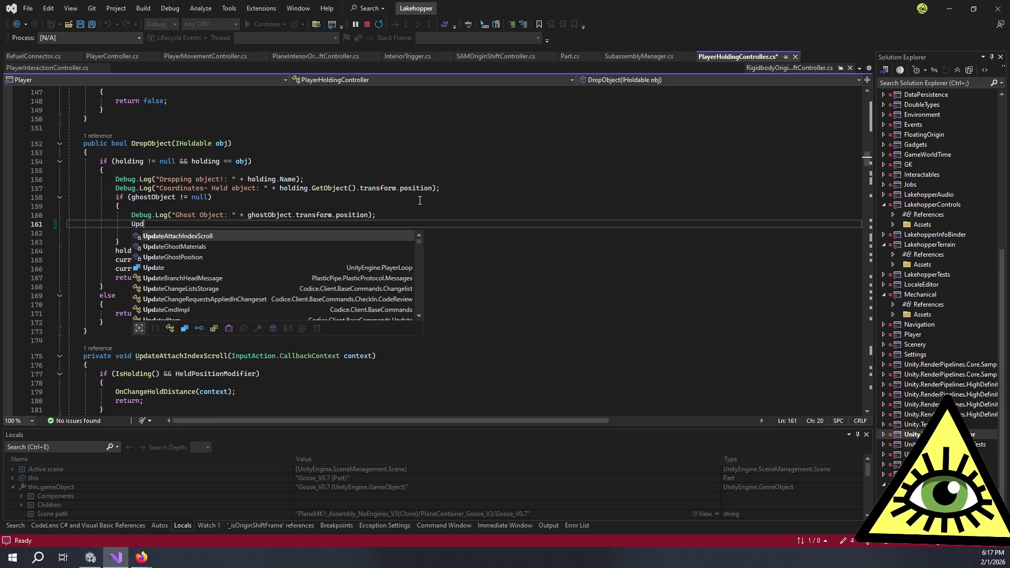
{"action": "type", "text": "ateGhos"}
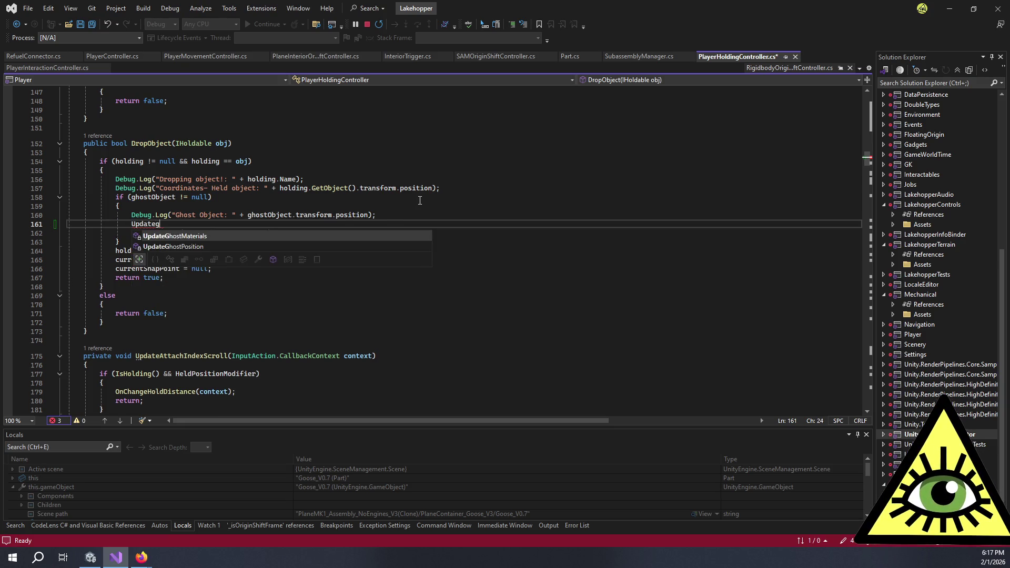
{"action": "type", "text": "tP"}
{"action": "key", "text": "Tab"}
{"action": "type", "text": "();"}
{"action": "key", "text": "ctrl+s"}
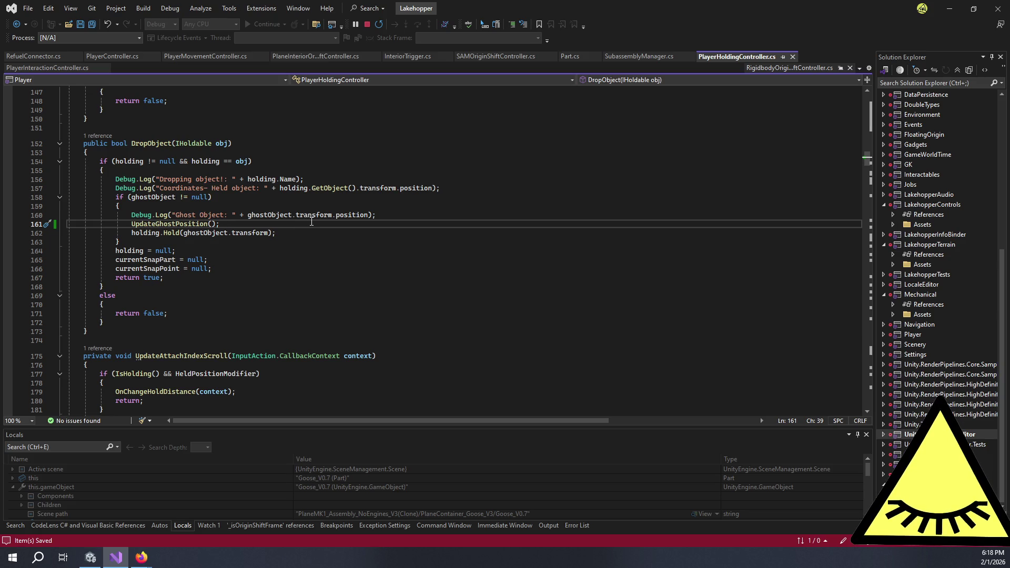
{"action": "mouse_move", "coordinate": [313, 223]}
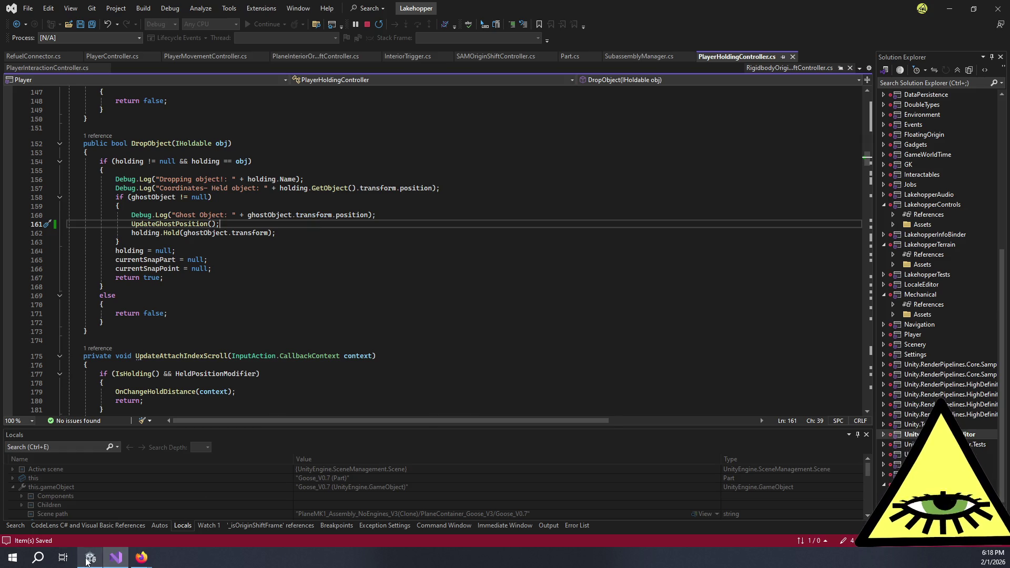
Step: Bring Unity to the front and select SceneLoadSettings in the Hierarchy to view its load settings
{"action": "mouse_move", "coordinate": [87, 561]}
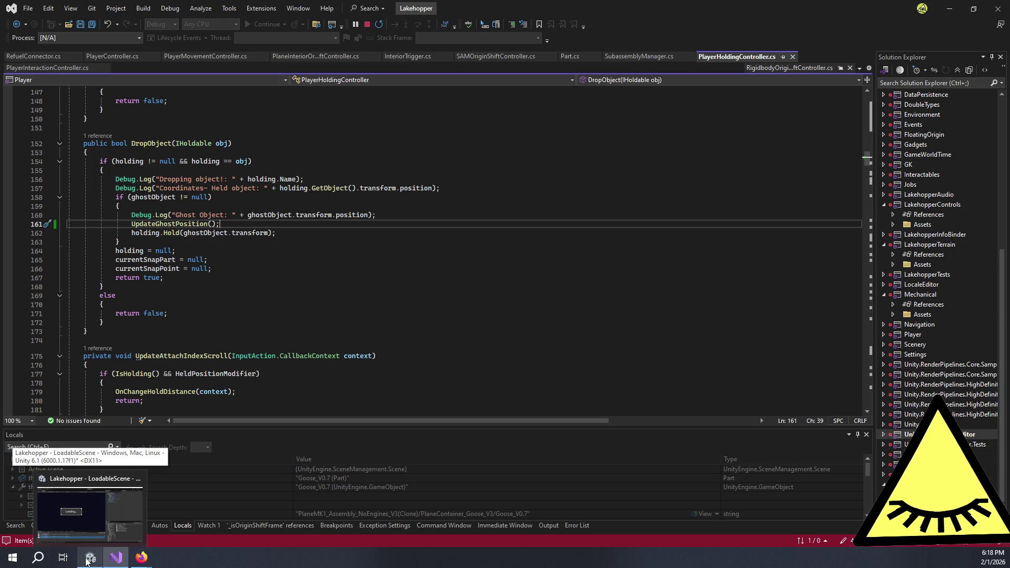
{"action": "left_click", "coordinate": [88, 561]}
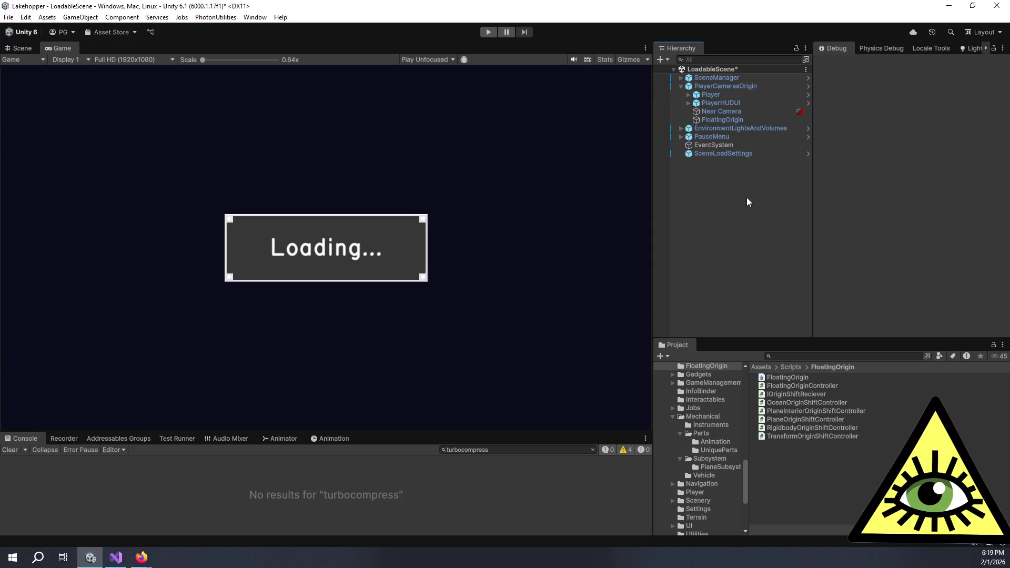
{"action": "left_click", "coordinate": [731, 153]}
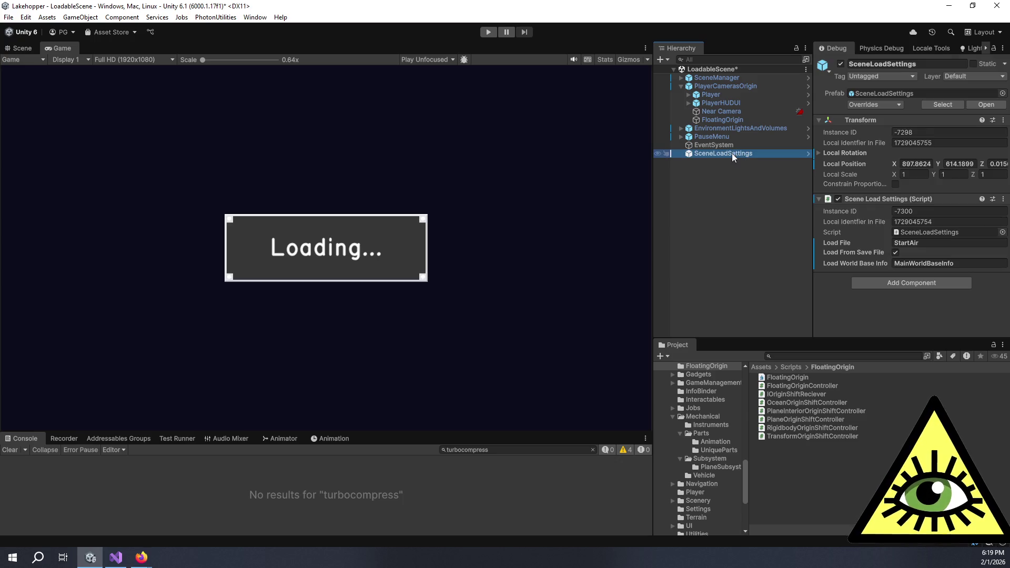
Step: Start Play, pause to inspect PowerPlant_Turbocompressor in Scene view, then resume the game
{"action": "left_click", "coordinate": [489, 32]}
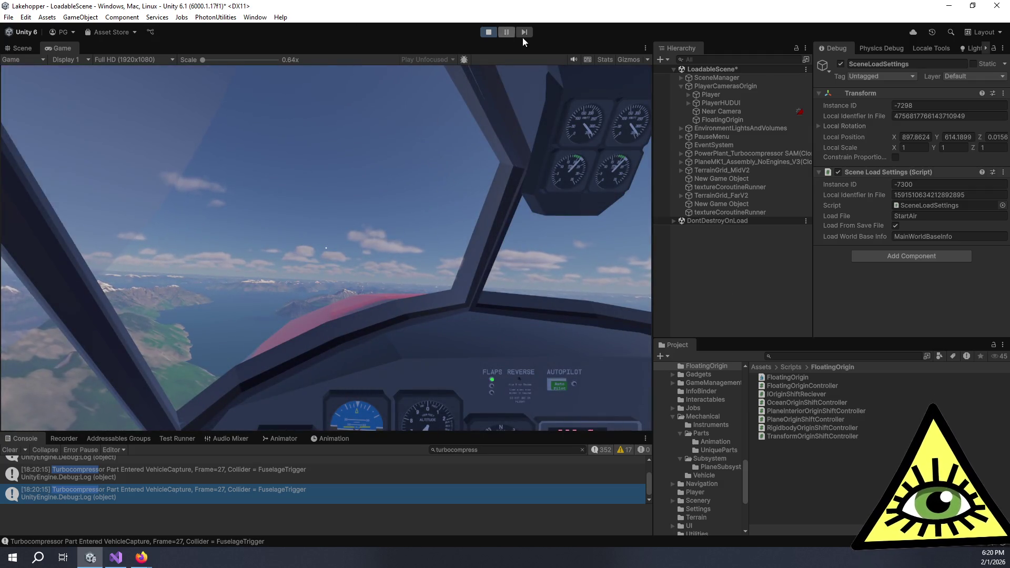
{"action": "left_click", "coordinate": [506, 31]}
{"action": "left_click", "coordinate": [22, 48]}
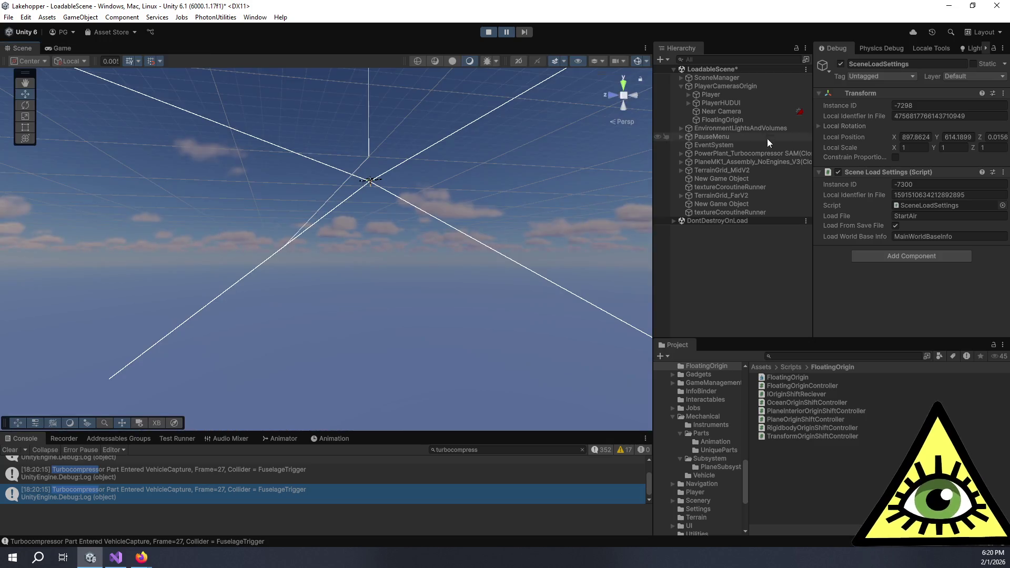
{"action": "double_click", "coordinate": [757, 153]}
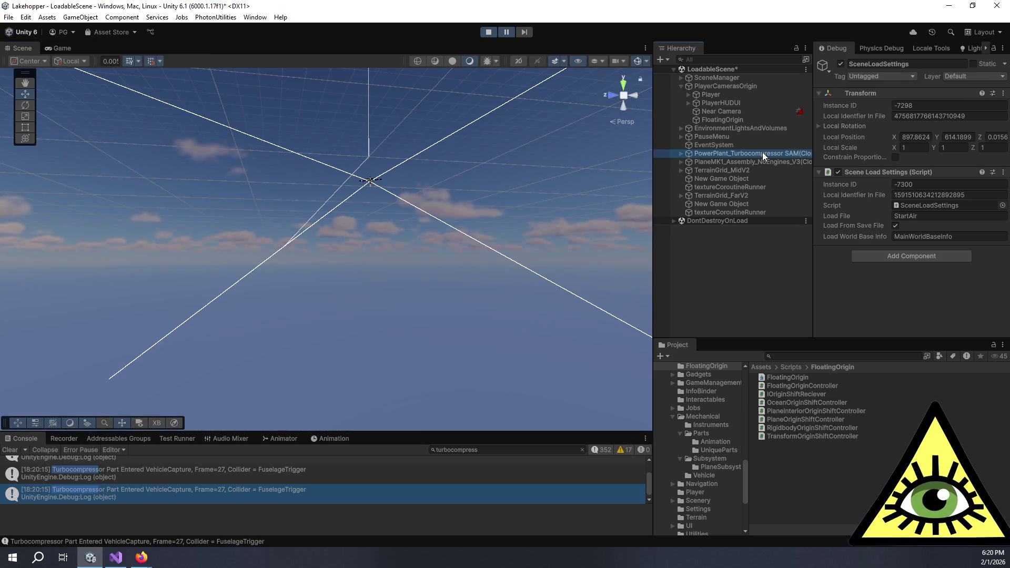
{"action": "left_click", "coordinate": [61, 49]}
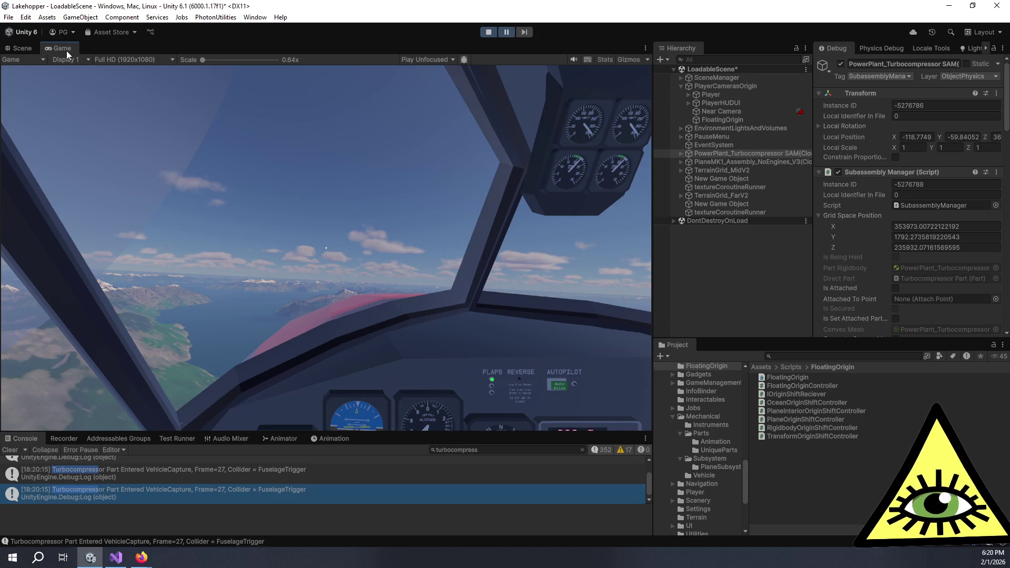
{"action": "left_click", "coordinate": [506, 32]}
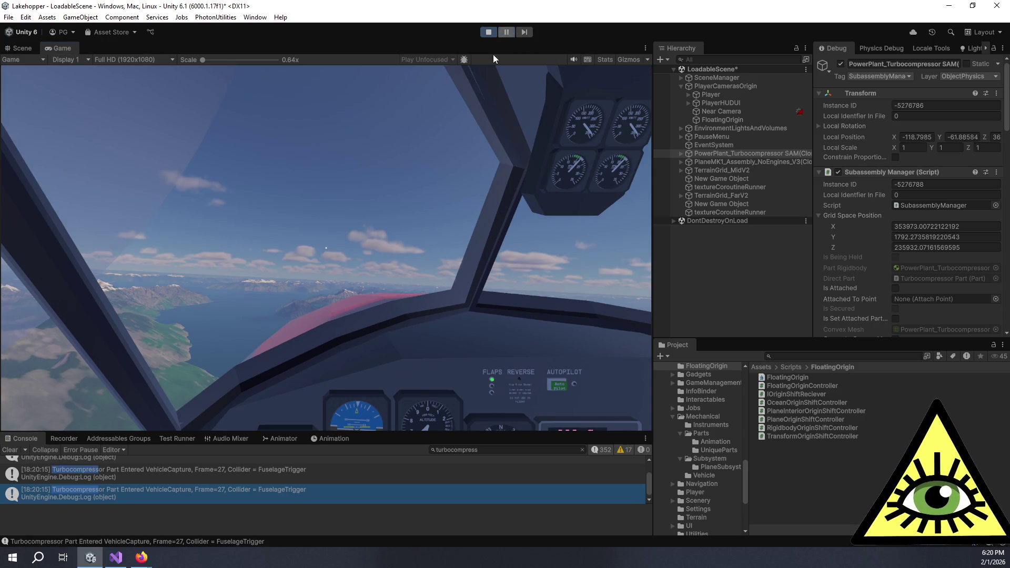
Step: Detach and drop a battery connector lead, then pick up and drop another before stopping Play
{"action": "key", "text": "s"}
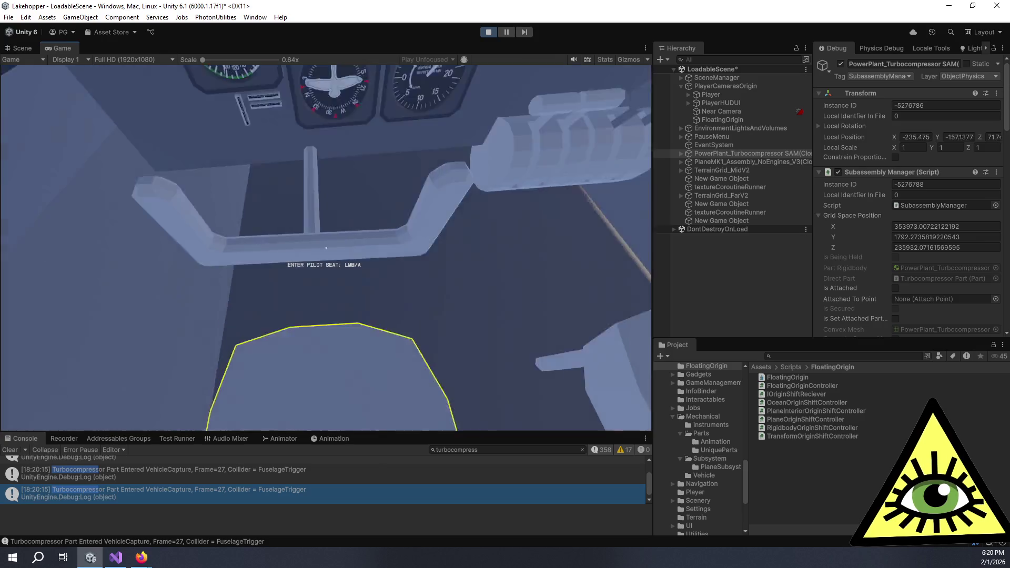
{"action": "key", "text": "w"}
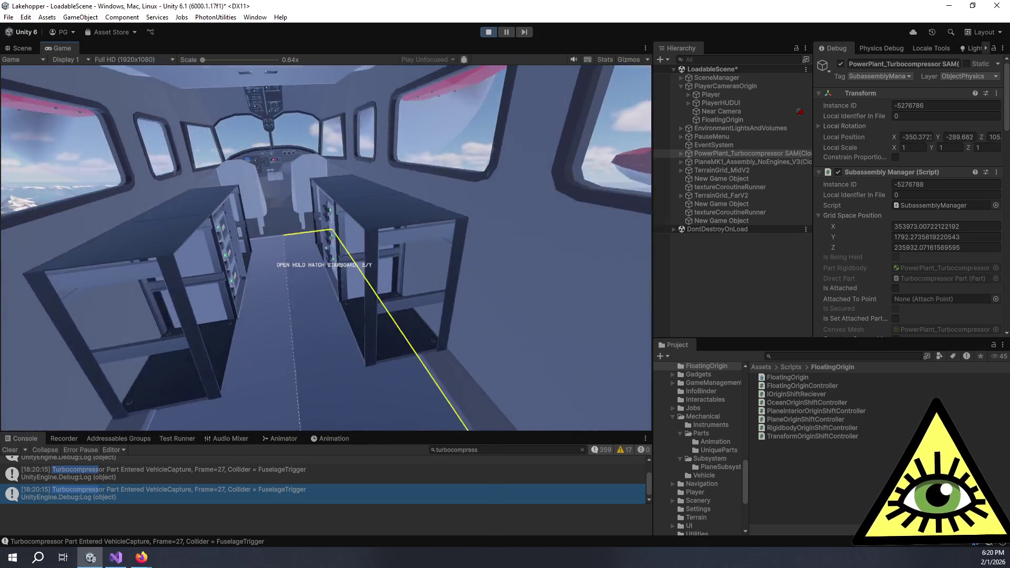
{"action": "right_click", "coordinate": [326, 248]}
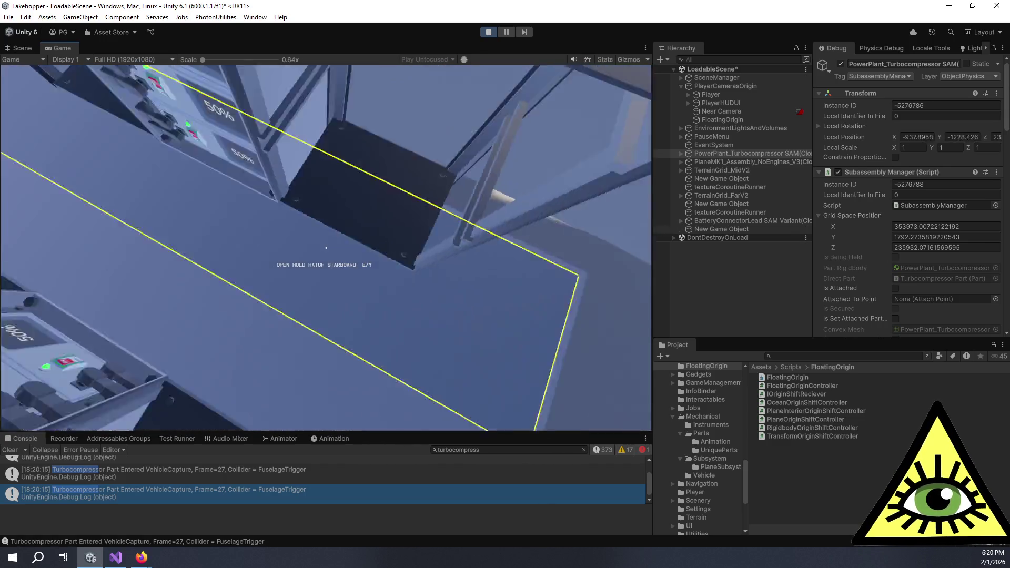
{"action": "key", "text": "e"}
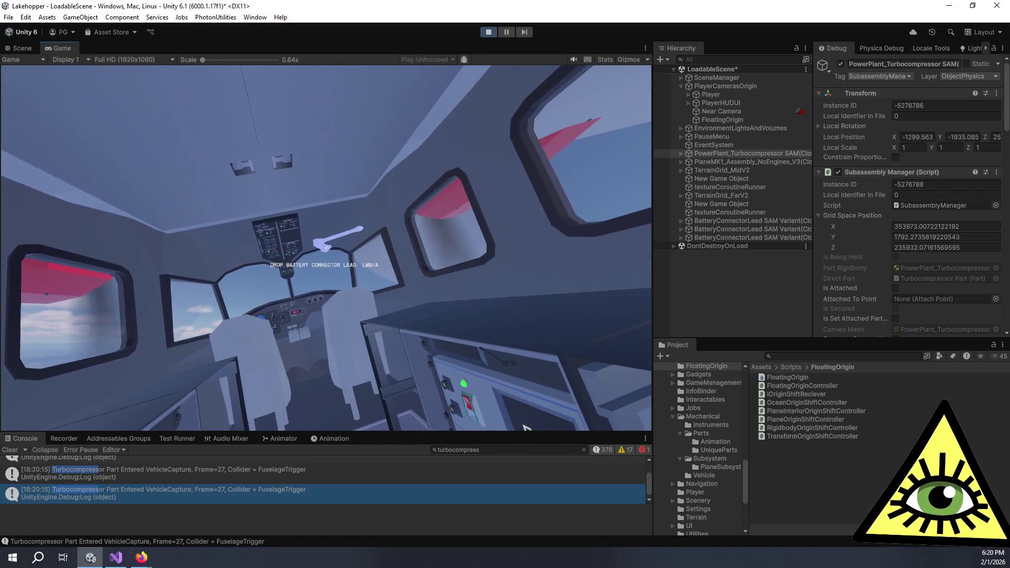
{"action": "left_click", "coordinate": [661, 339]}
{"action": "key", "text": "w"}
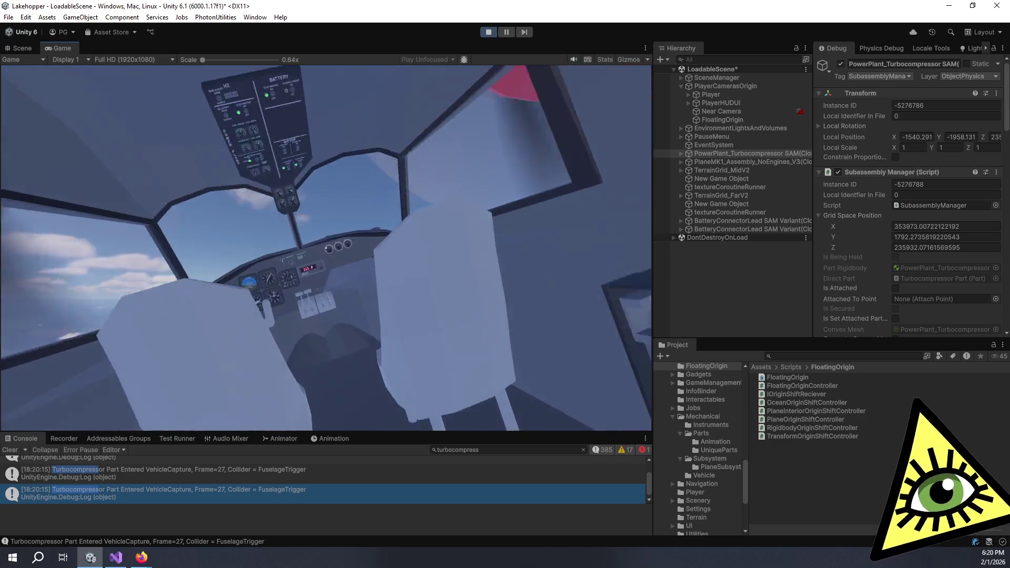
{"action": "left_click", "coordinate": [660, 339]}
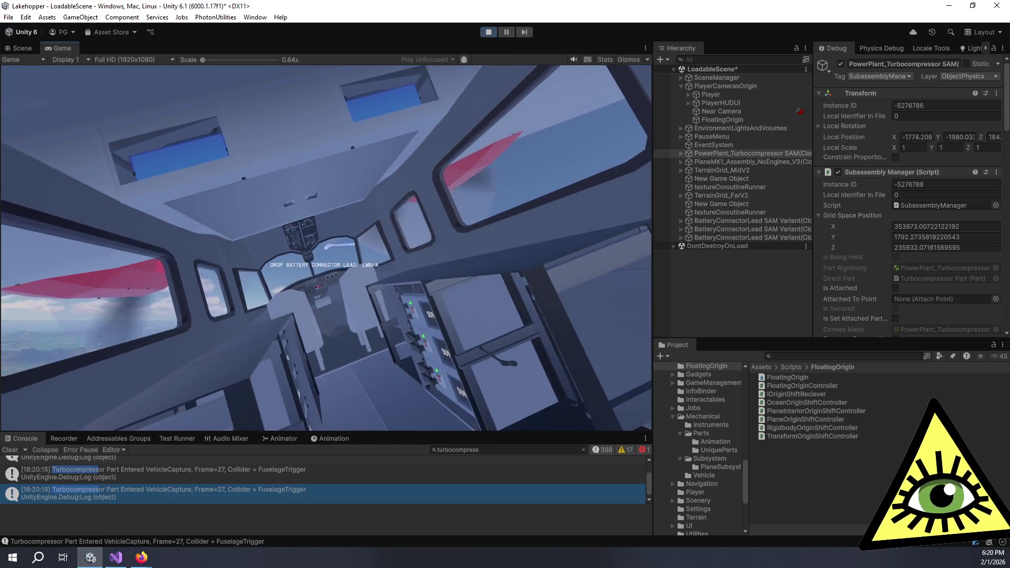
{"action": "left_click", "coordinate": [660, 339]}
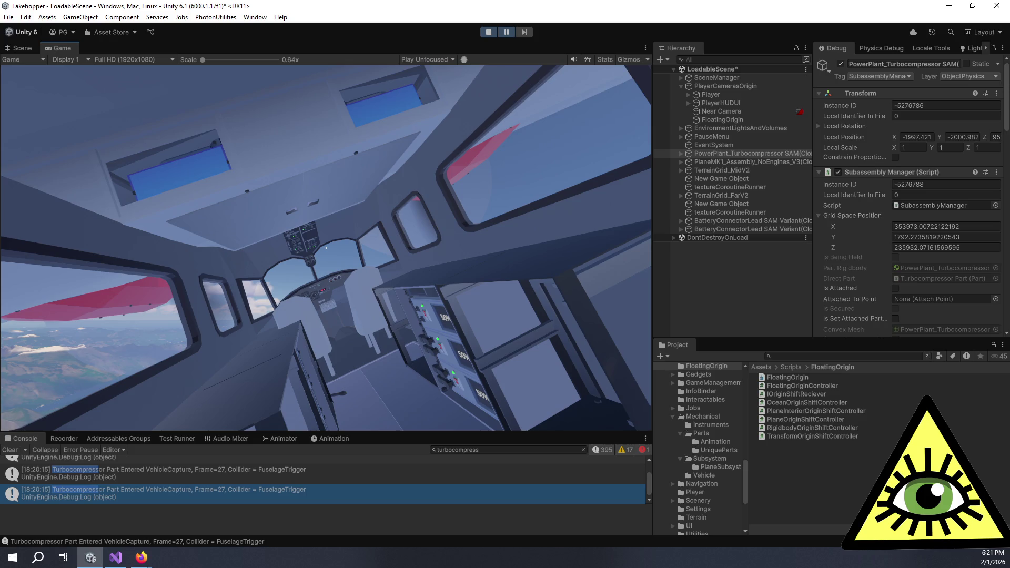
{"action": "left_click", "coordinate": [488, 32]}
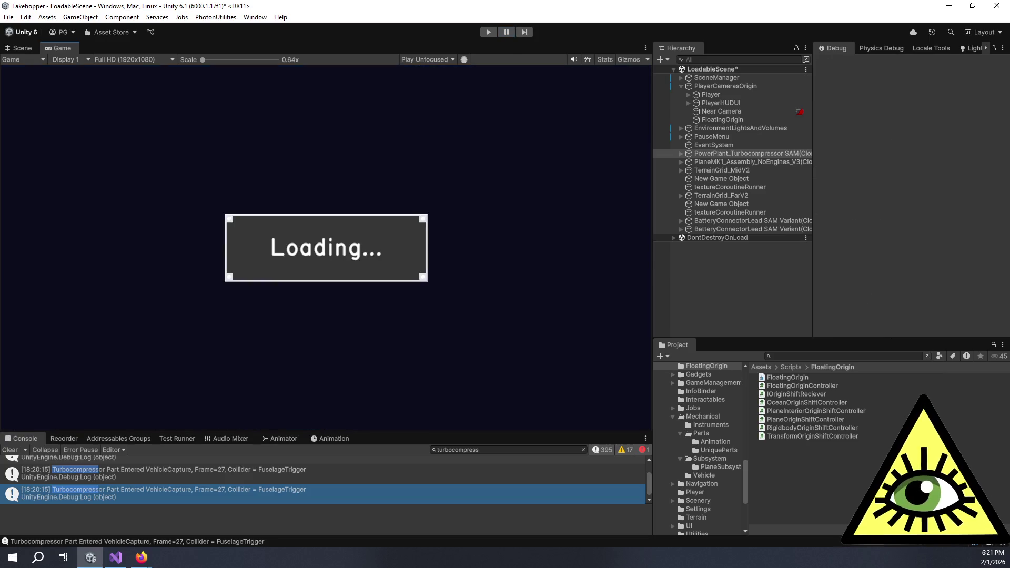
Step: Switch to Visual Studio and bring up SubassemblyManager.cs at its Drop method
{"action": "left_click", "coordinate": [115, 557]}
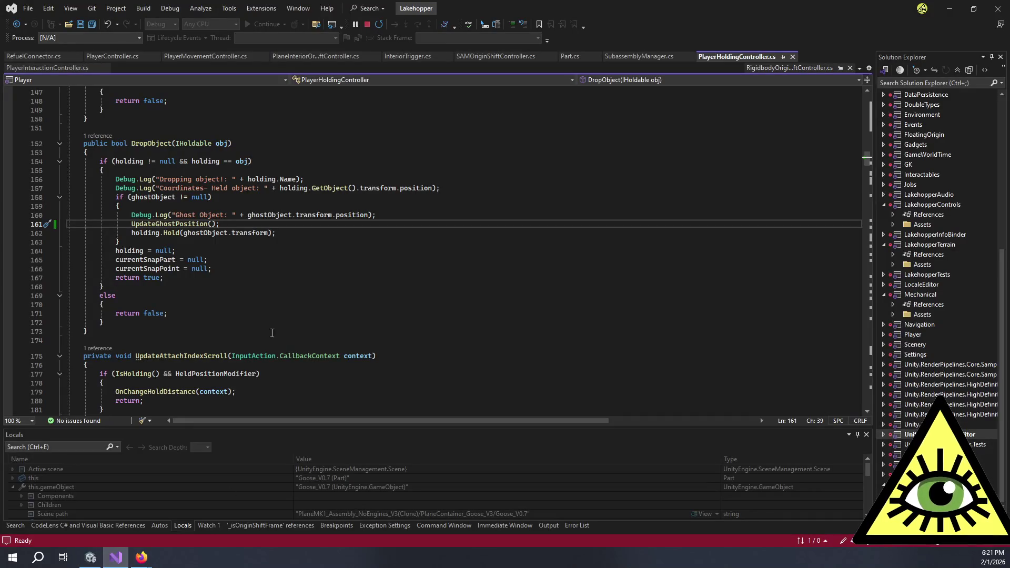
{"action": "left_click", "coordinate": [259, 241]}
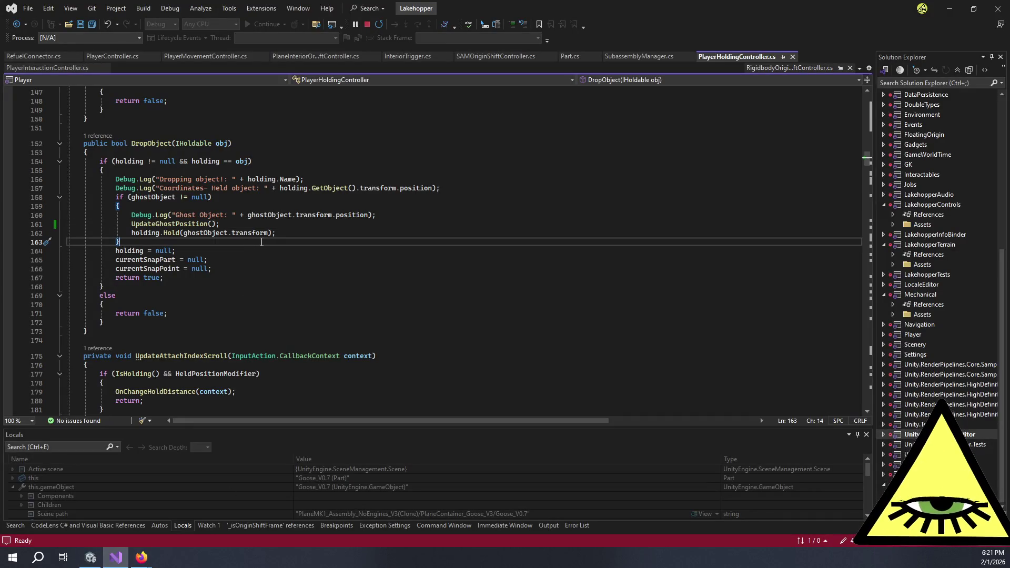
{"action": "left_click", "coordinate": [642, 58]}
{"action": "scroll", "coordinate": [248, 325], "scroll_direction": "down", "scroll_amount": 3}
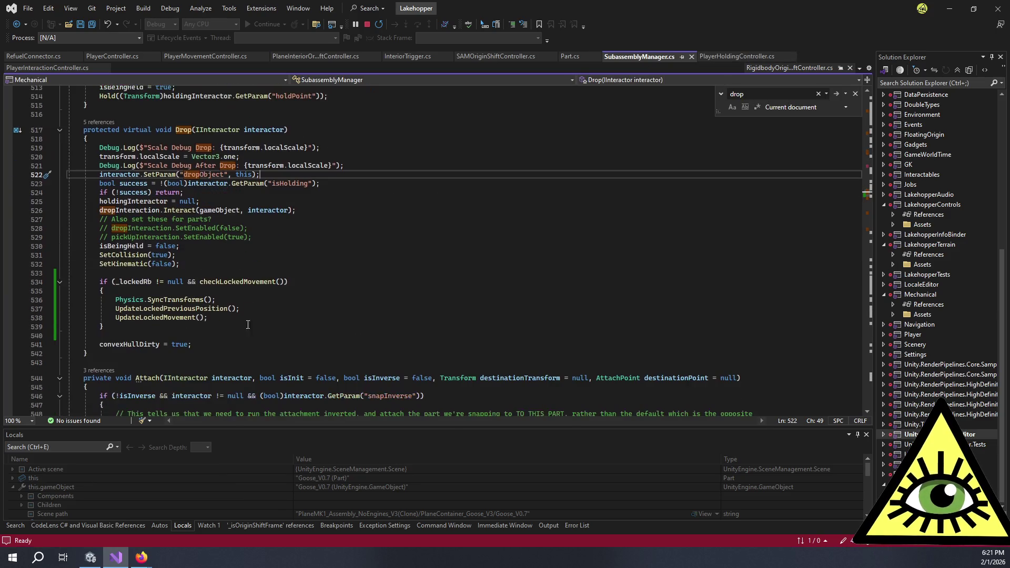
Step: Comment out the locked-movement if block at the end of Drop, then return to Unity
{"action": "left_click_drag", "start_coordinate": [120, 323], "coordinate": [99, 279]}
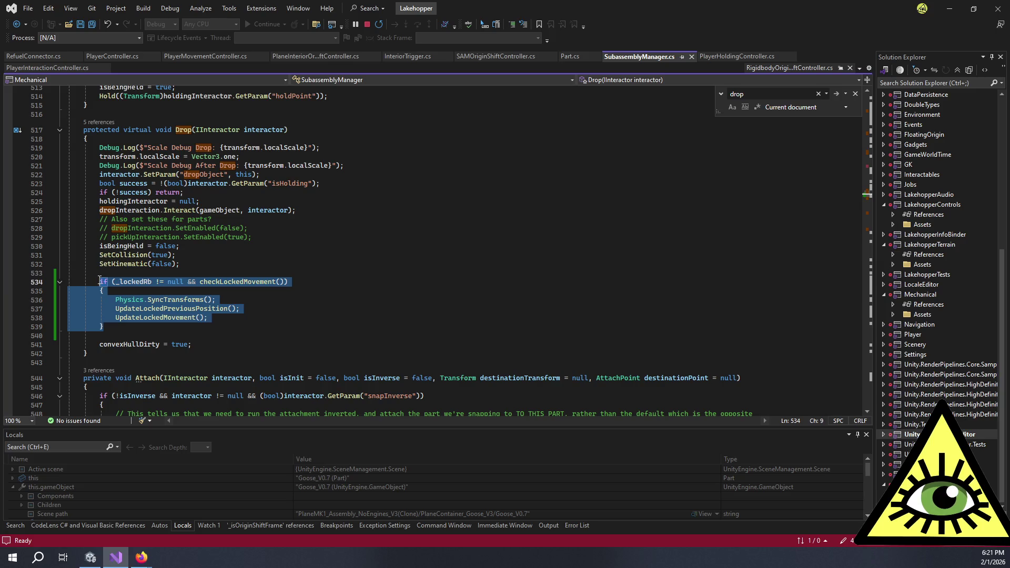
{"action": "key", "text": "ctrl+k"}
{"action": "key", "text": "ctrl+c"}
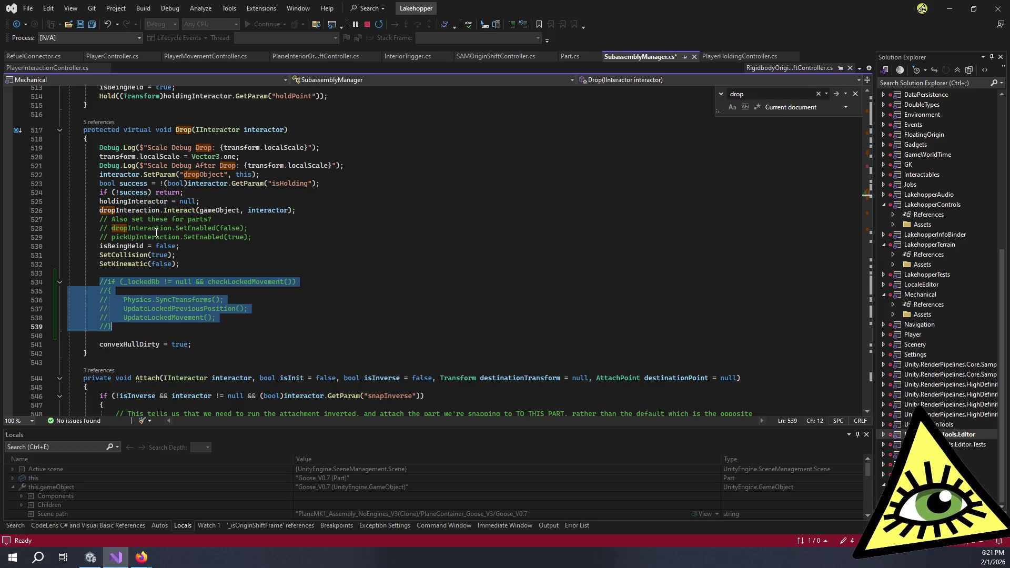
{"action": "key", "text": "ctrl+z"}
{"action": "key", "text": "alt+Tab"}
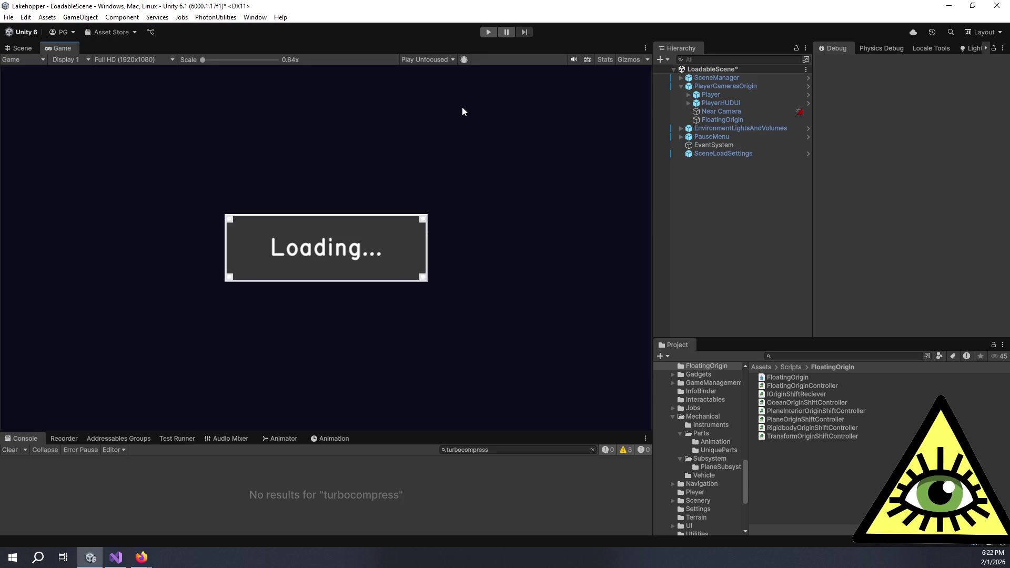
Step: Enter Play mode and frame PowerPlant_Turbocompressor in the Scene view before returning to the Game view
{"action": "left_click", "coordinate": [488, 33]}
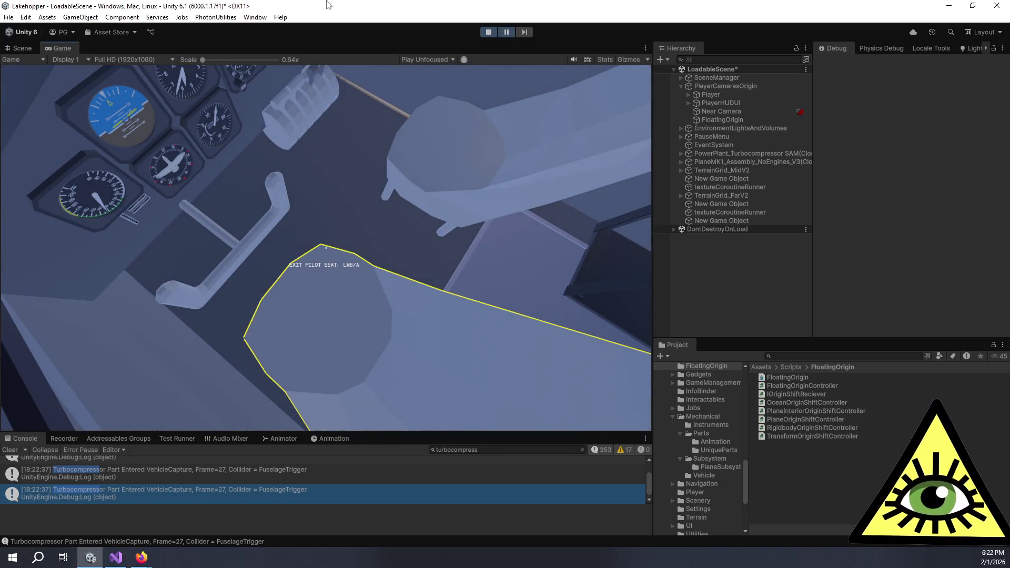
{"action": "left_click", "coordinate": [26, 49]}
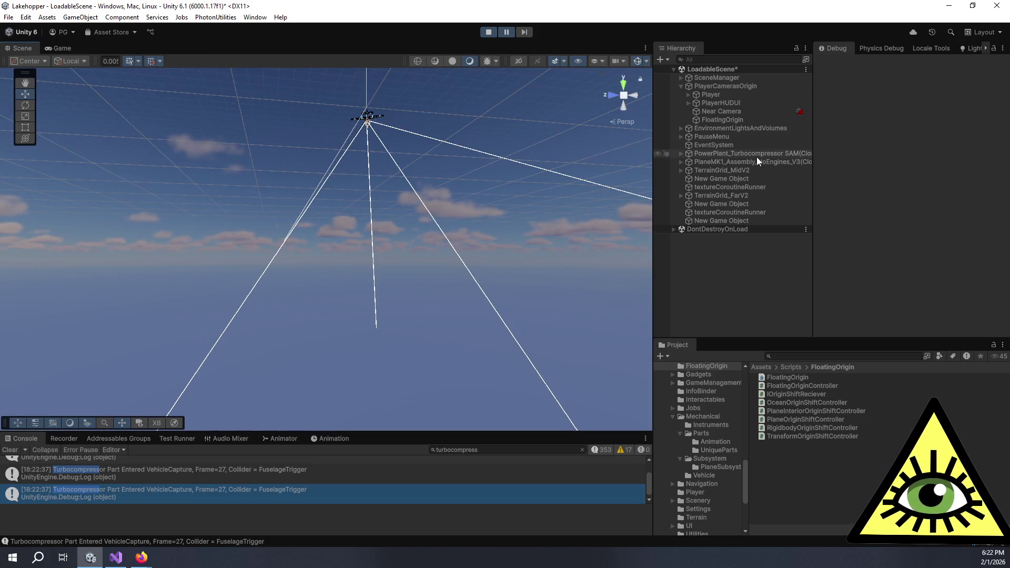
{"action": "double_click", "coordinate": [757, 156]}
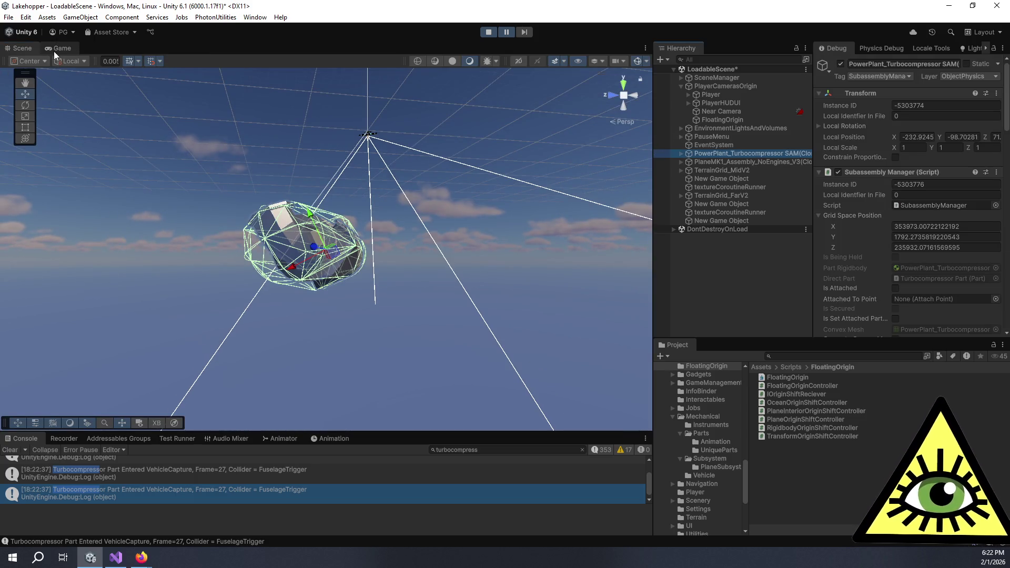
{"action": "left_click", "coordinate": [59, 48]}
Step: Leave the pilot seat and pick up and drop the battery connector lead three times while moving around the cabin
{"action": "left_click", "coordinate": [381, 277]}
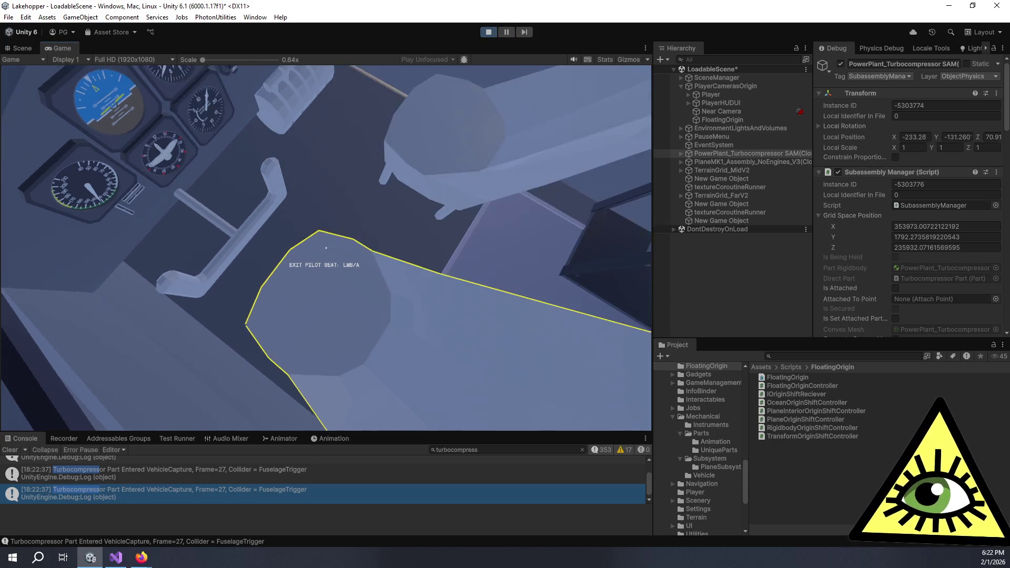
{"action": "key", "text": "s"}
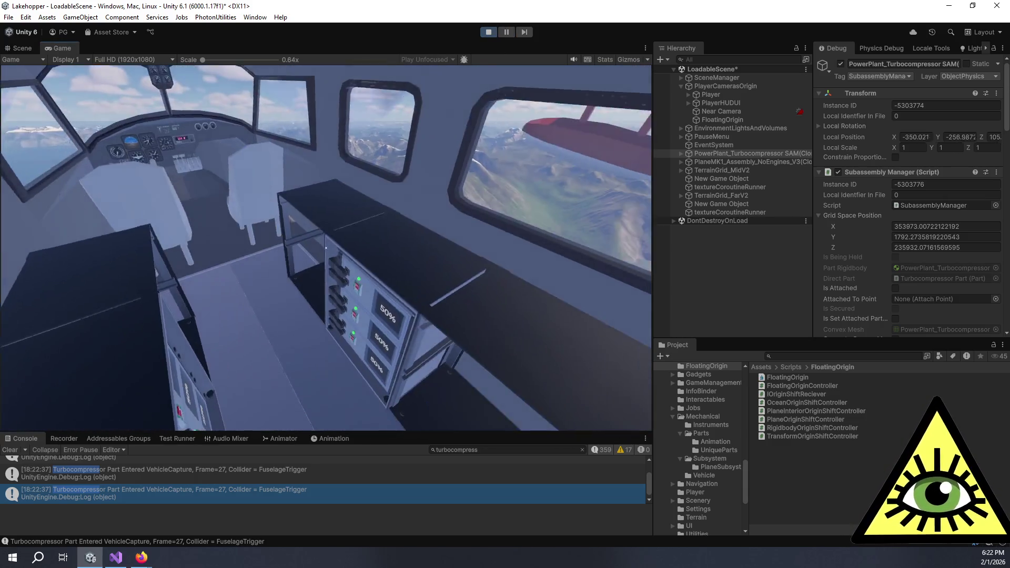
{"action": "left_click", "coordinate": [325, 248]}
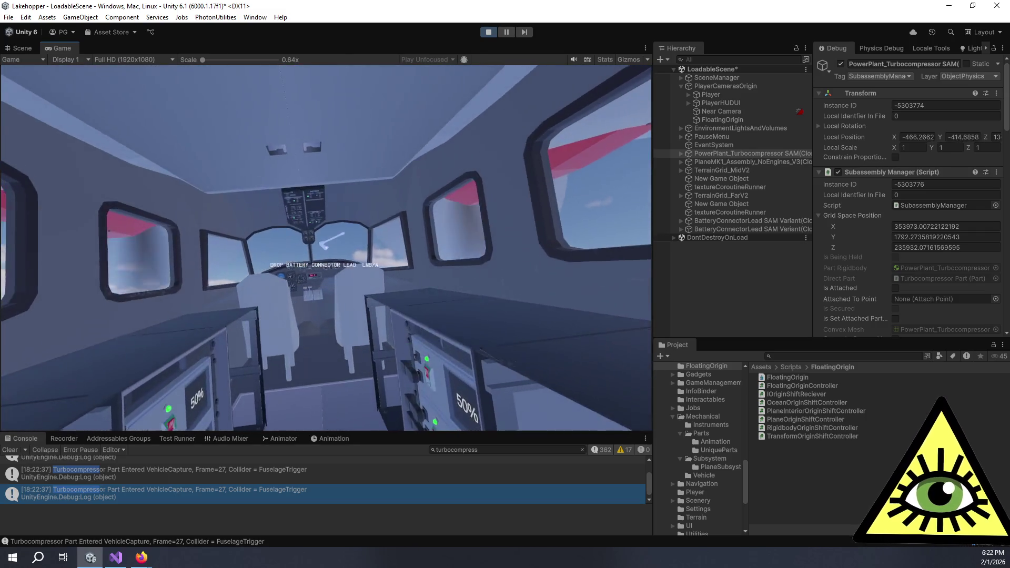
{"action": "left_click", "coordinate": [326, 248]}
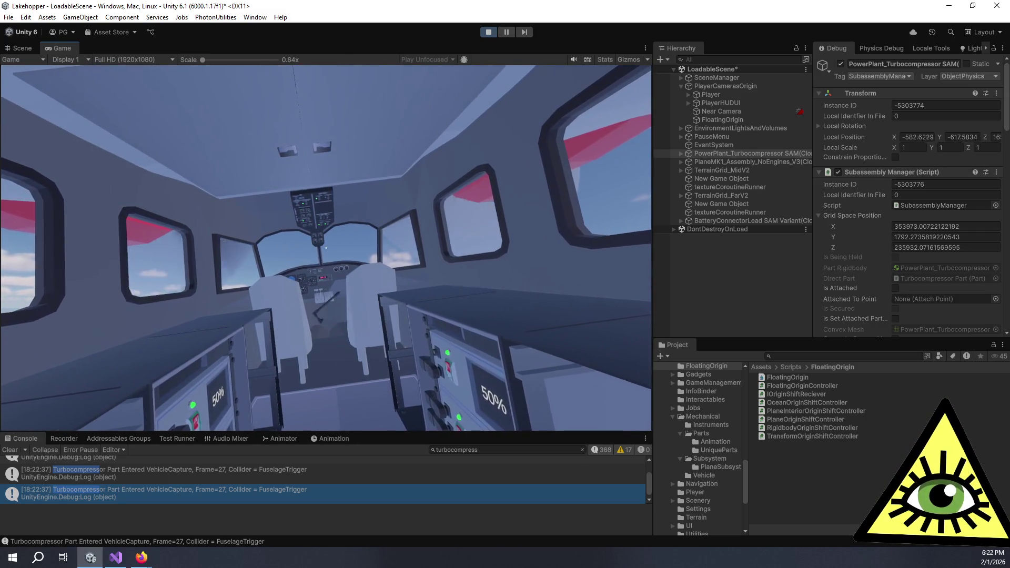
{"action": "key", "text": "w"}
{"action": "left_click", "coordinate": [326, 248]}
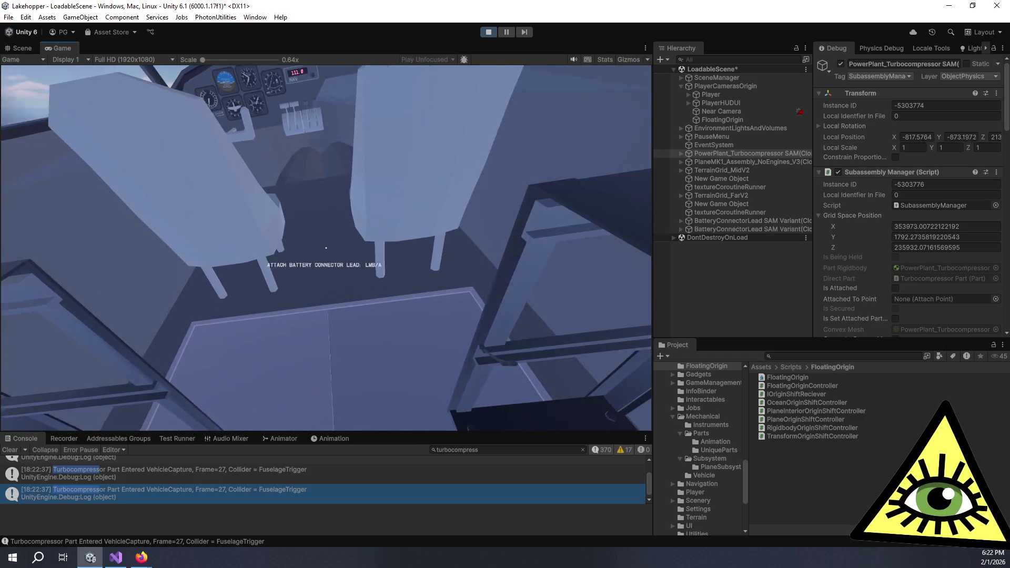
{"action": "key", "text": "s"}
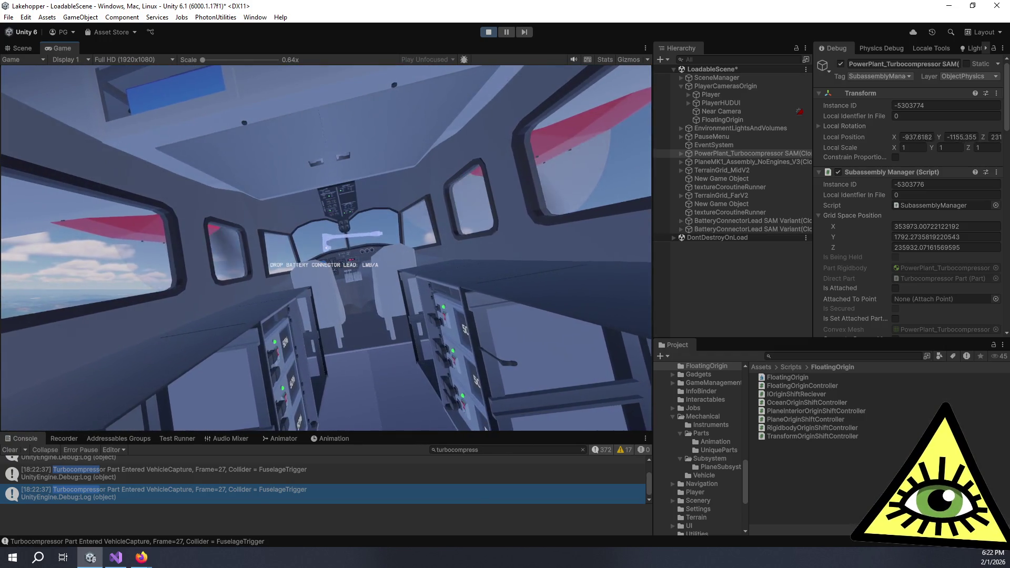
{"action": "left_click", "coordinate": [326, 248]}
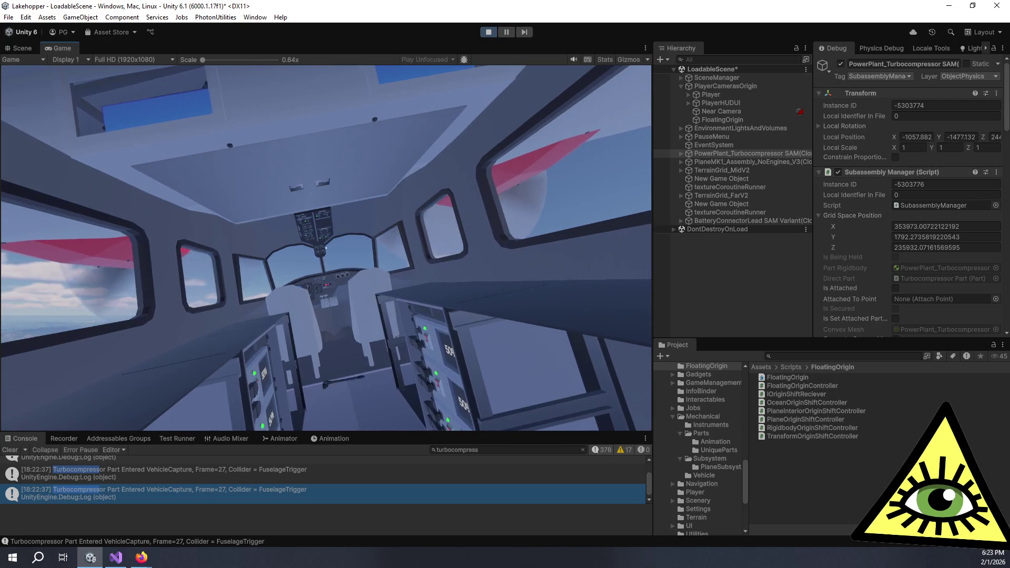
{"action": "key", "text": "w"}
{"action": "left_click", "coordinate": [325, 248]}
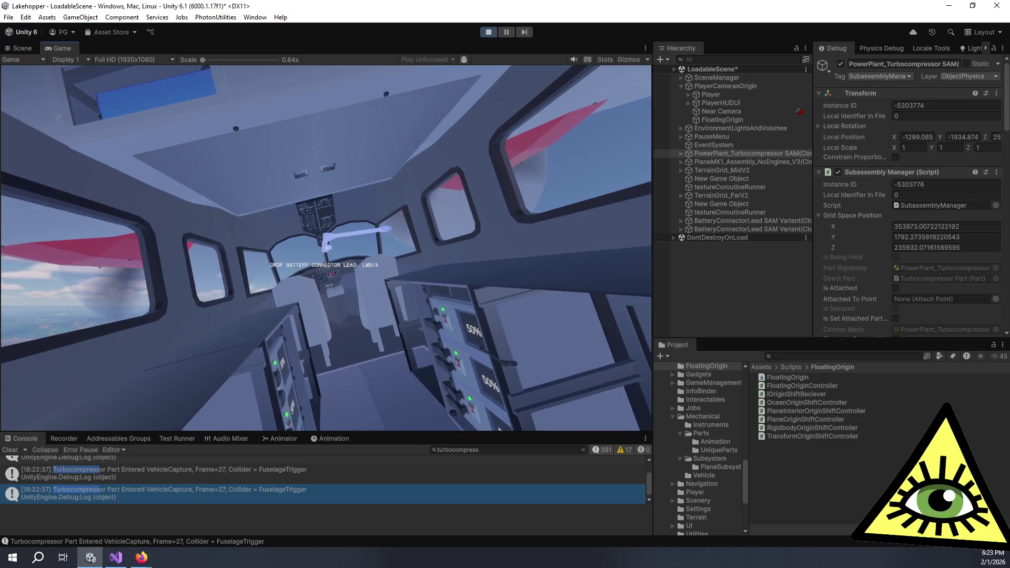
{"action": "left_click", "coordinate": [326, 247]}
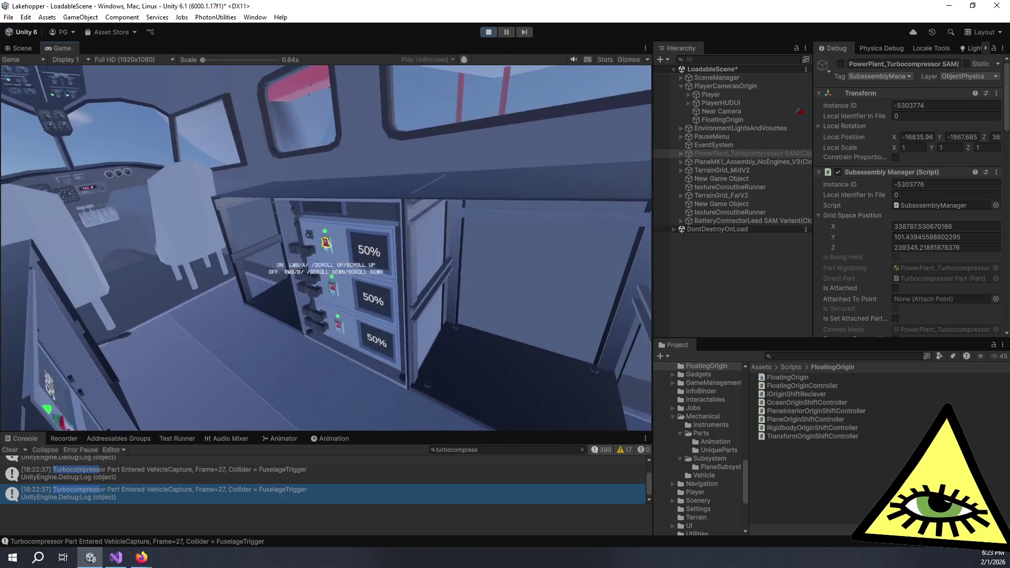
Step: Detach two battery connector leads from the rack in turn and drop each one
{"action": "right_click", "coordinate": [326, 247]}
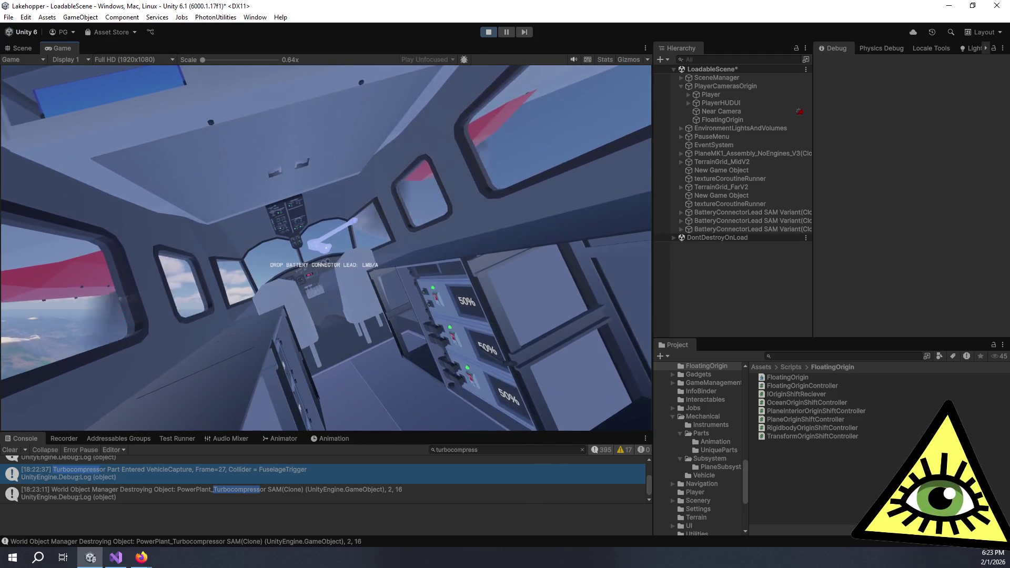
{"action": "left_click", "coordinate": [326, 248]}
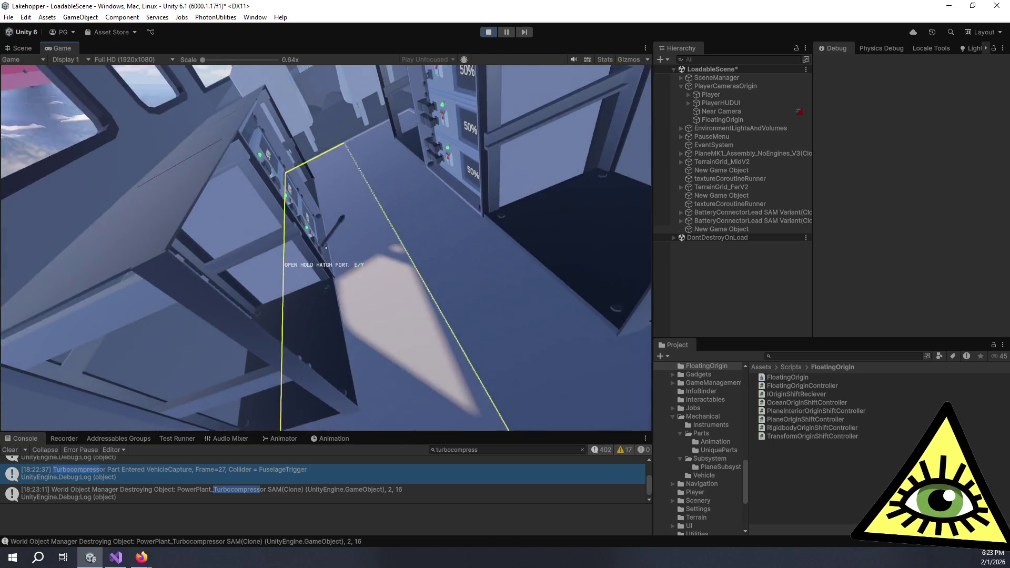
{"action": "right_click", "coordinate": [325, 247]}
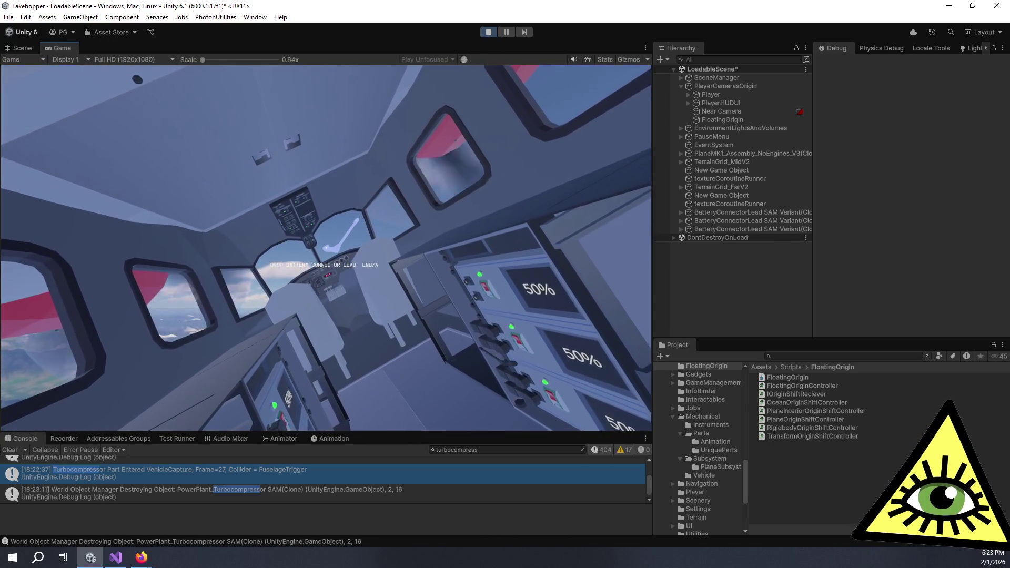
{"action": "left_click", "coordinate": [325, 248]}
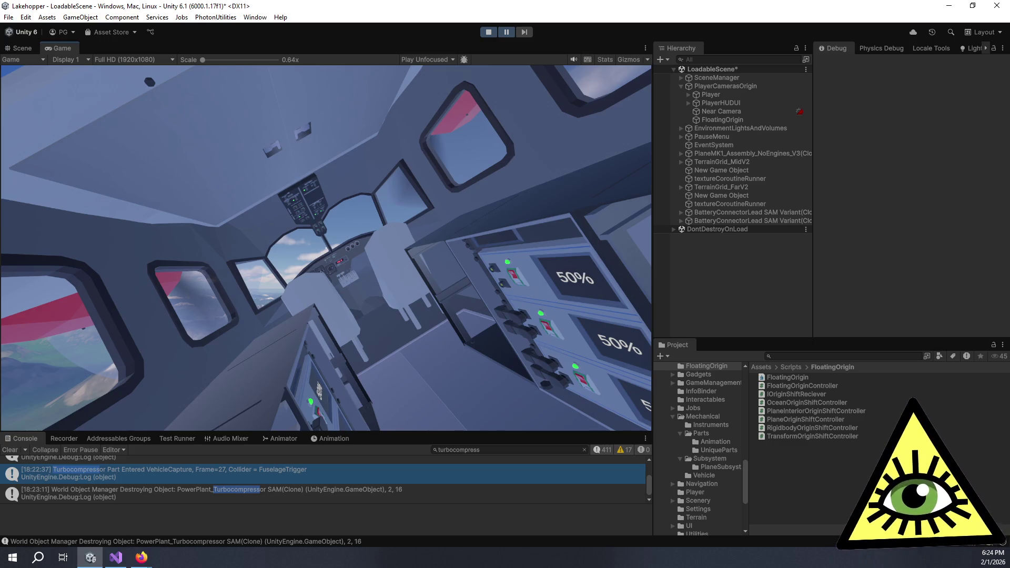
Step: Show the destroy log's stack trace, enlarge the console, and filter the logs for 'exit'
{"action": "left_click", "coordinate": [216, 541]}
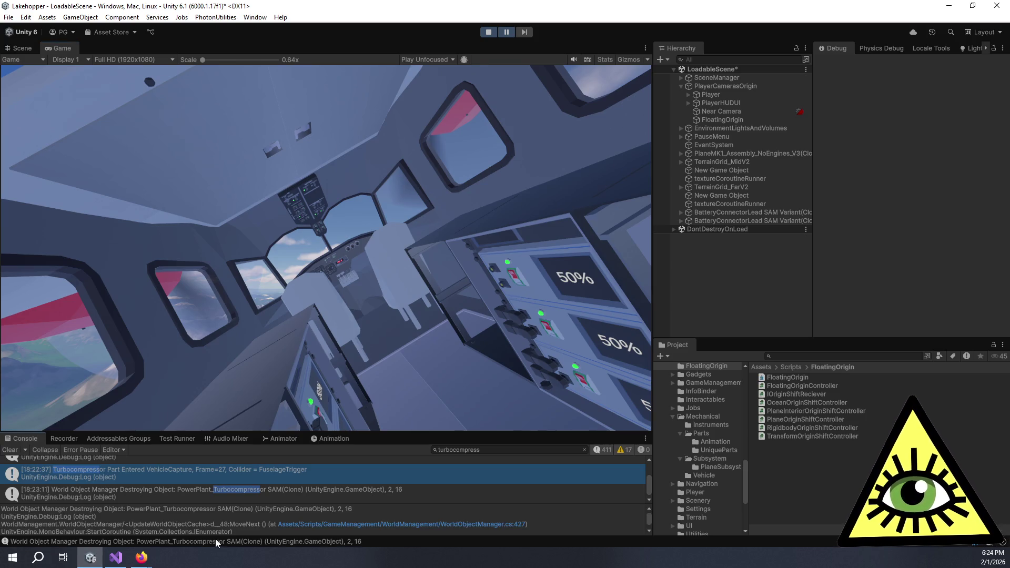
{"action": "mouse_move", "coordinate": [469, 430]}
{"action": "left_mouse_down"}
{"action": "mouse_move", "coordinate": [507, 286]}
{"action": "mouse_move", "coordinate": [525, 321]}
{"action": "left_mouse_up"}
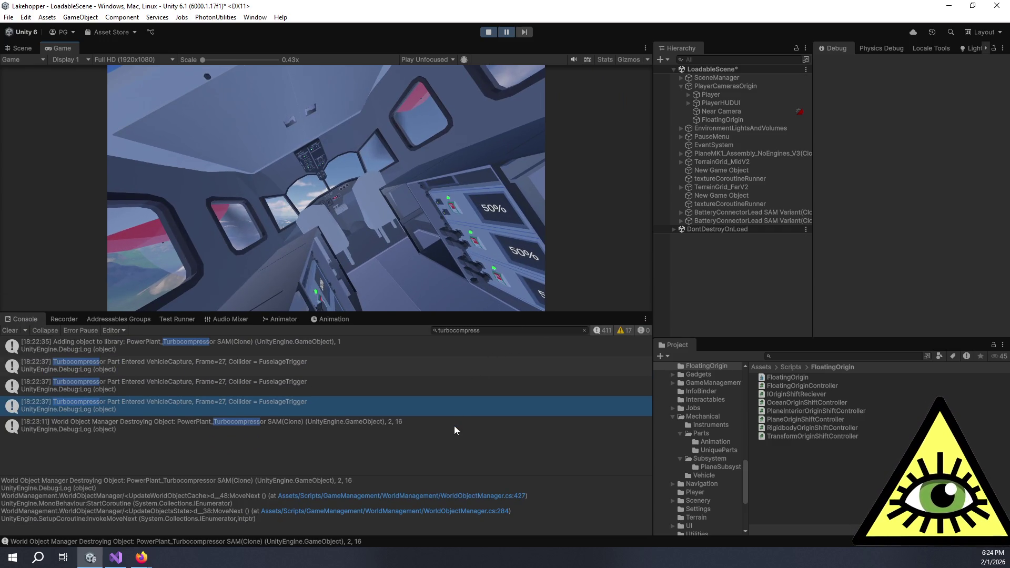
{"action": "left_click", "coordinate": [572, 332]}
{"action": "type", "text": "exit"}
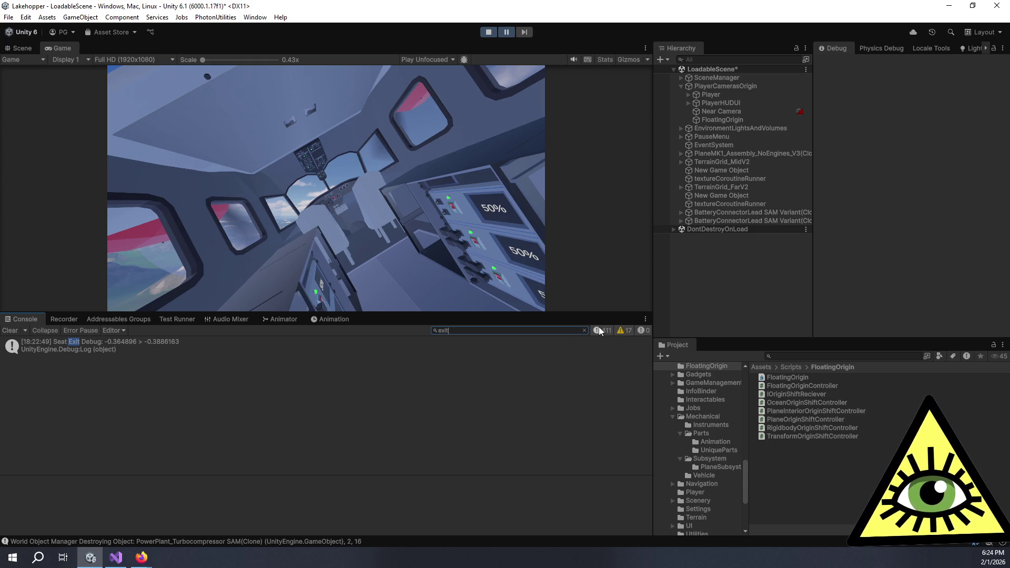
Step: Clear the console filter to list all logs and shrink the console back down
{"action": "left_click", "coordinate": [585, 330]}
{"action": "left_click_drag", "start_coordinate": [587, 315], "coordinate": [596, 380]}
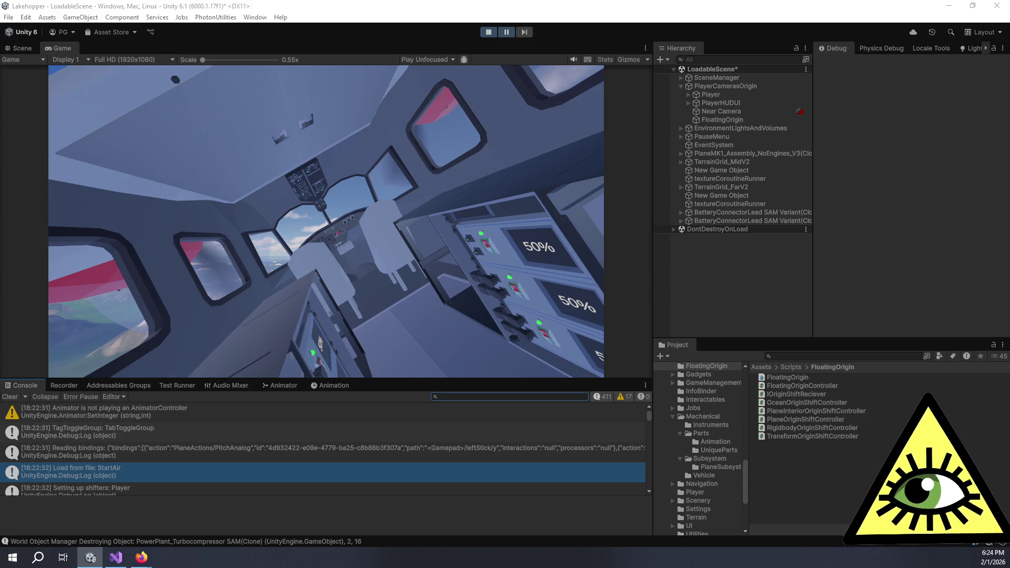
{"action": "left_click", "coordinate": [755, 287]}
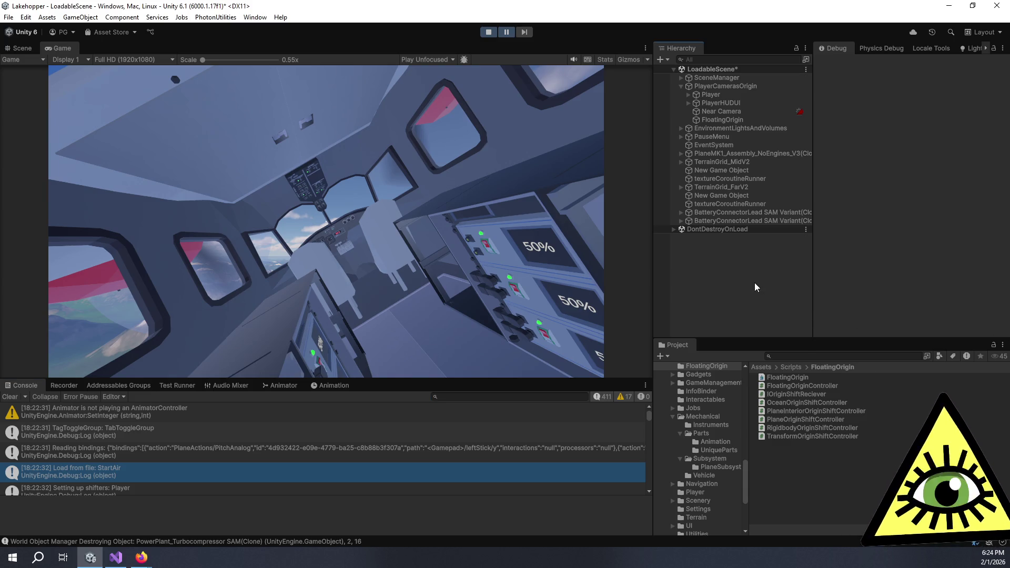